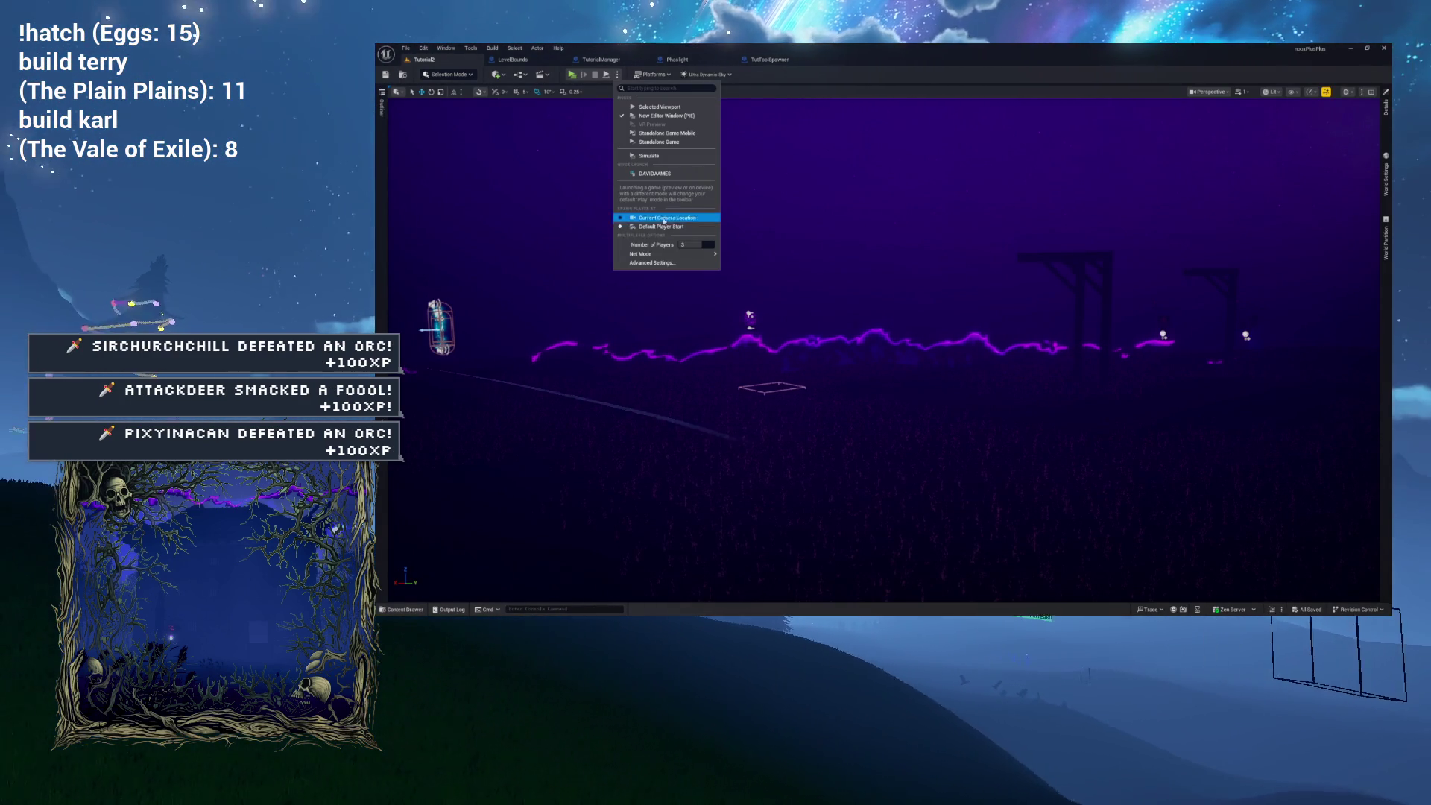
Launch the multiplayer play preview and switch between the client and server game windows.
click(632, 219)
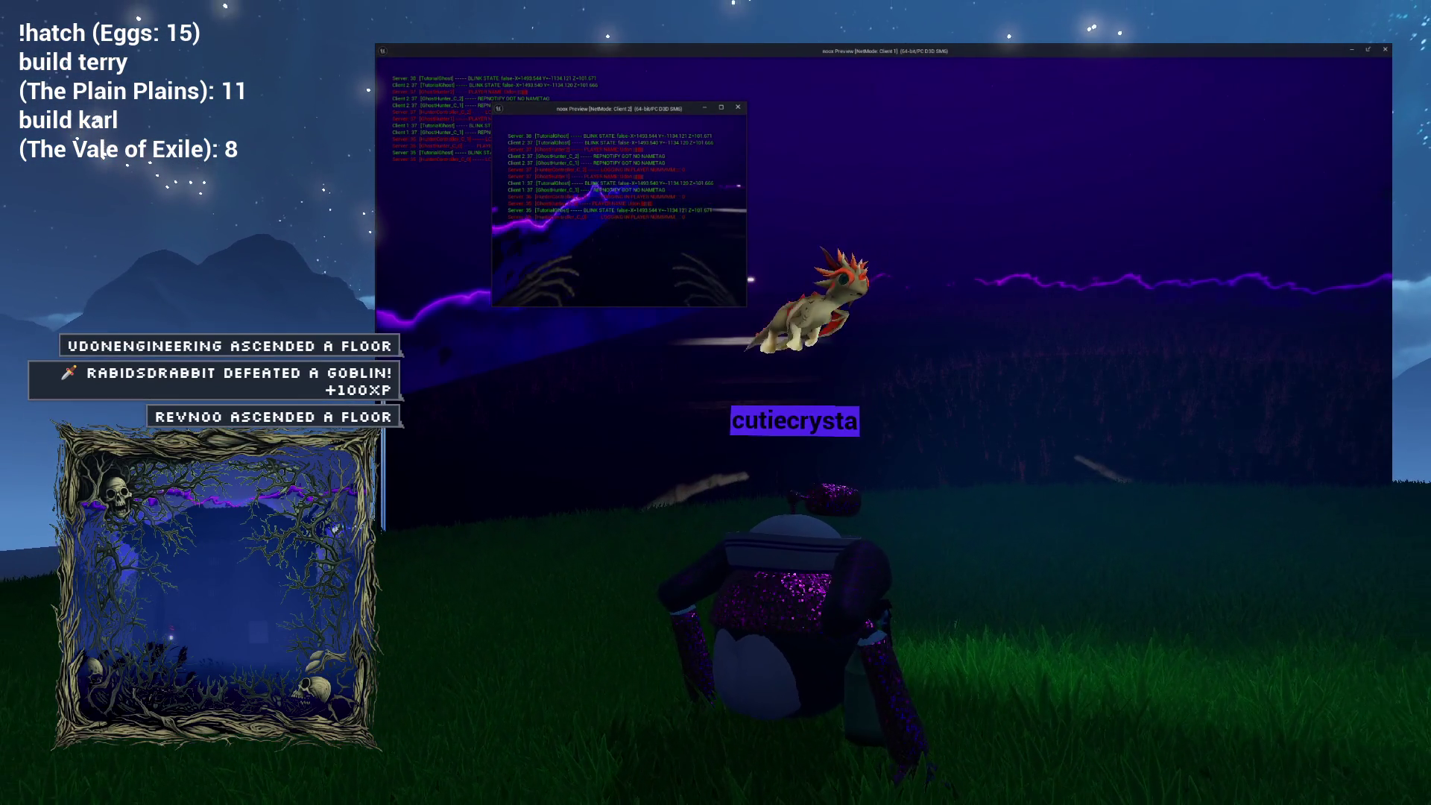
click(738, 107)
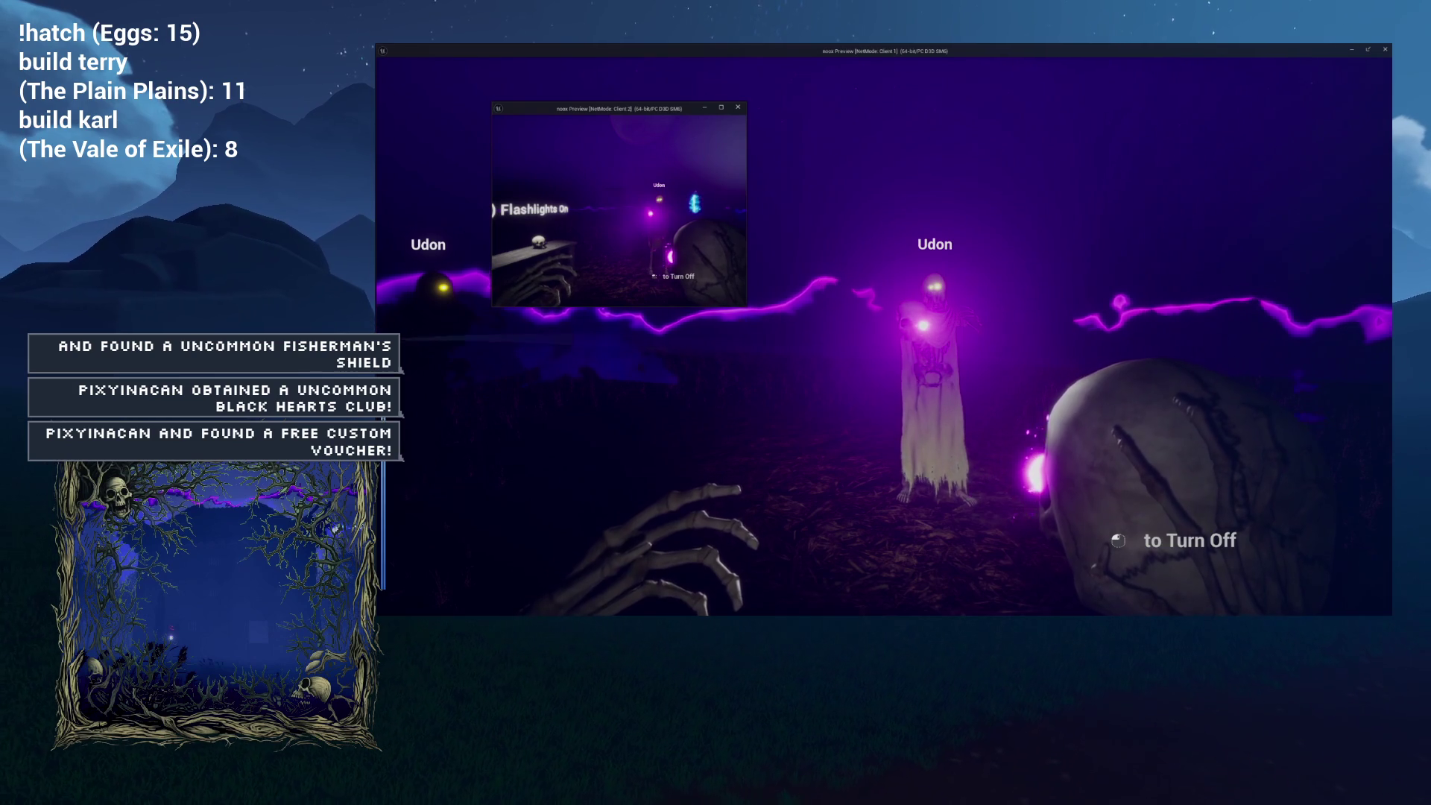
click(688, 221)
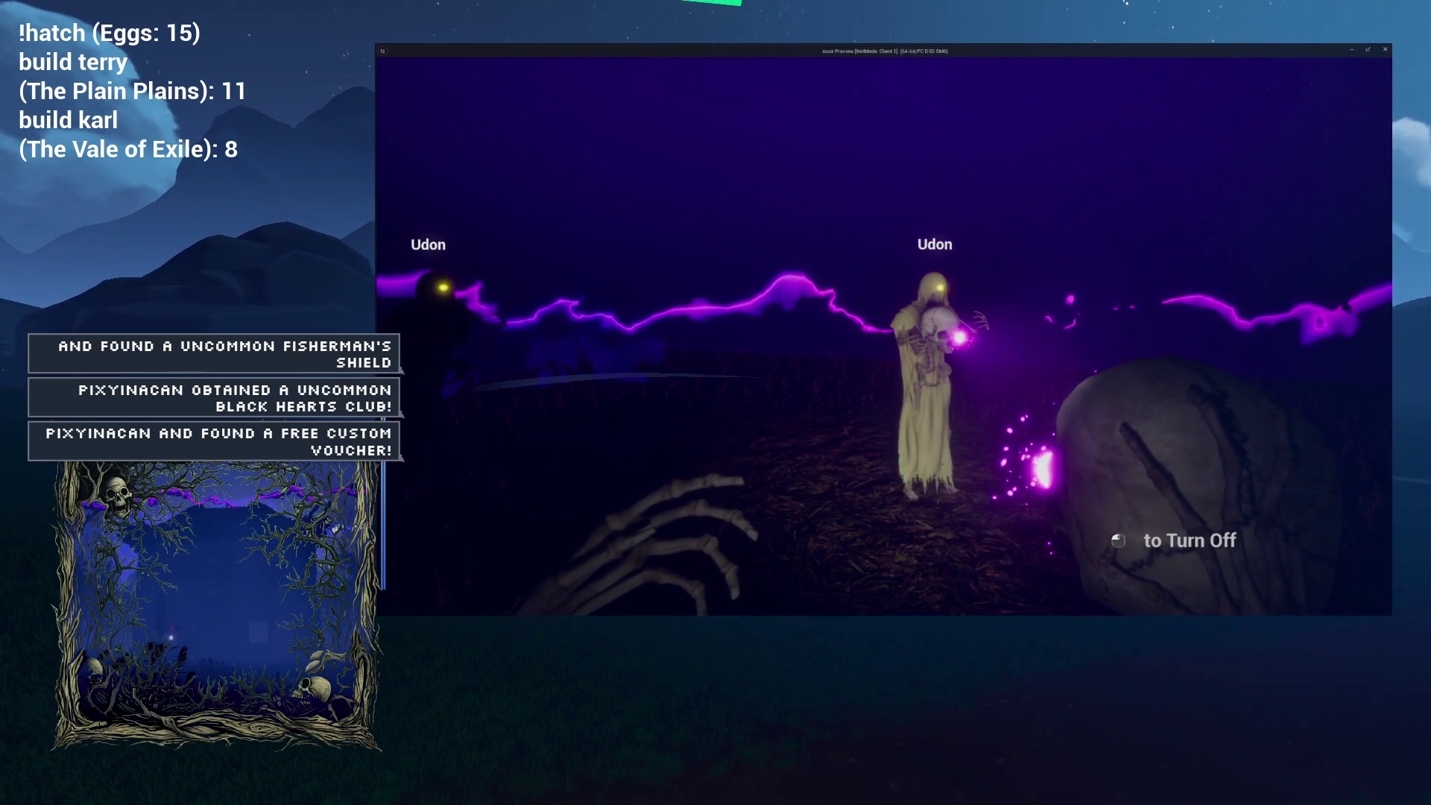
key(alt+Tab)
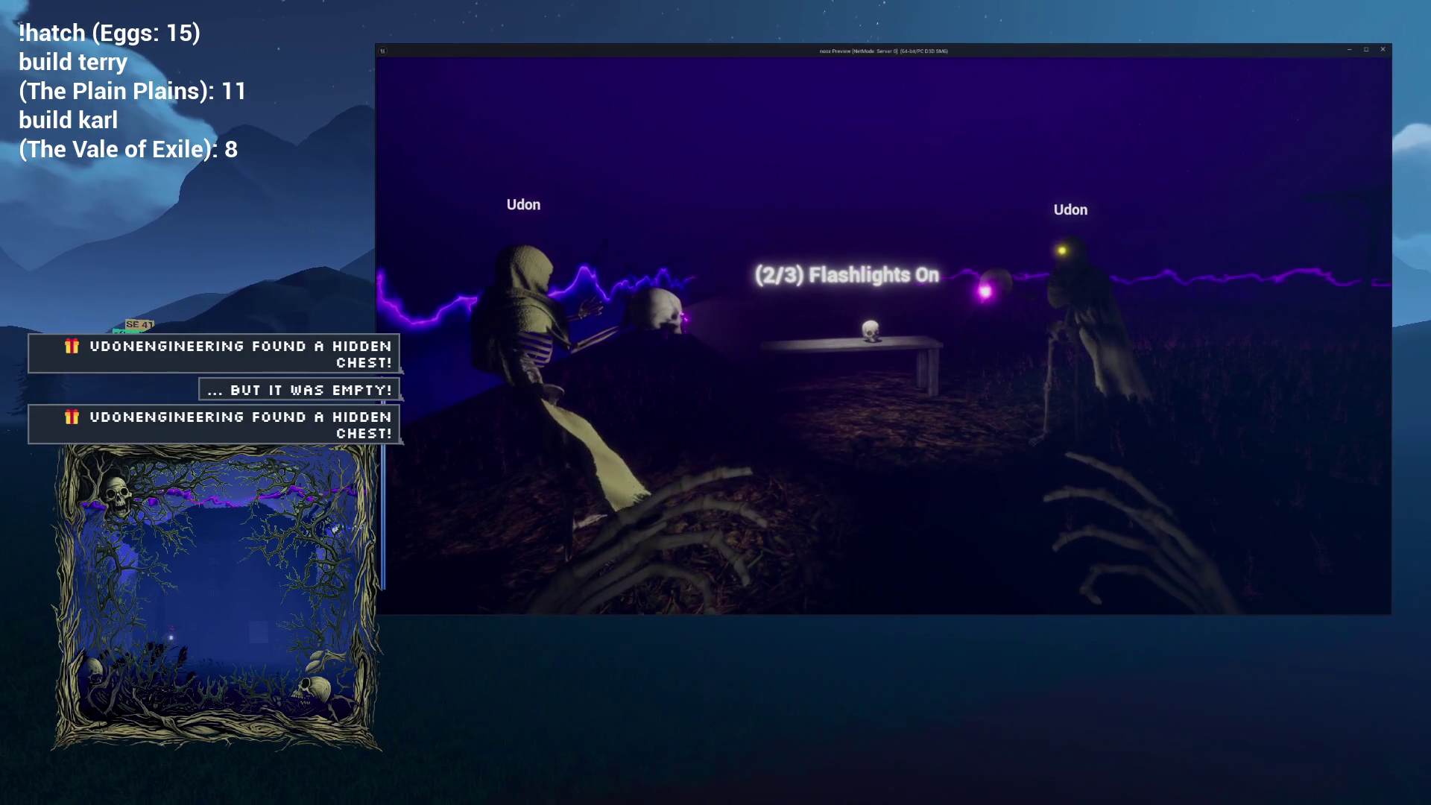
key(alt+Tab)
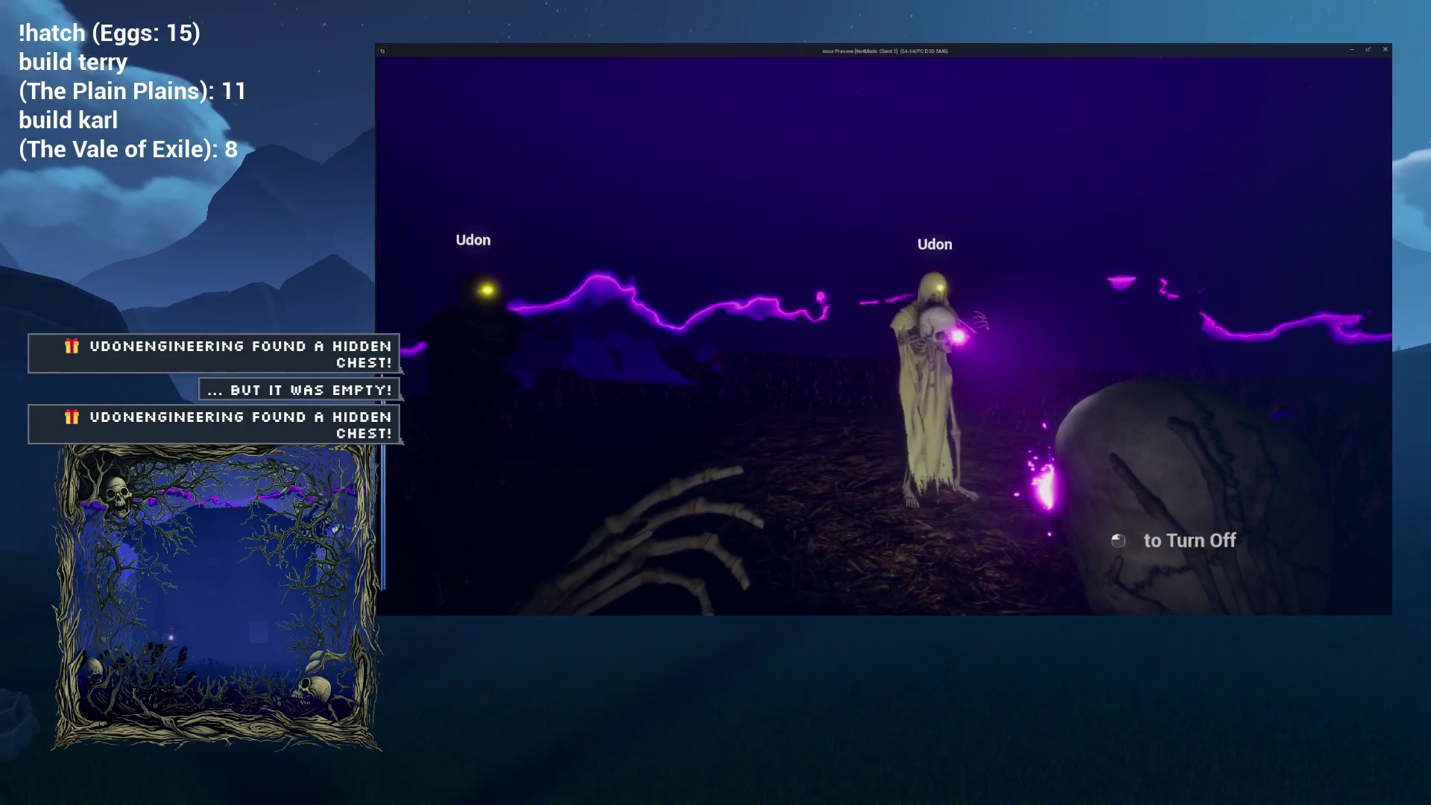
Turn on the last flashlight by the skull bench, then stop the session once Complete! appears.
click(1181, 247)
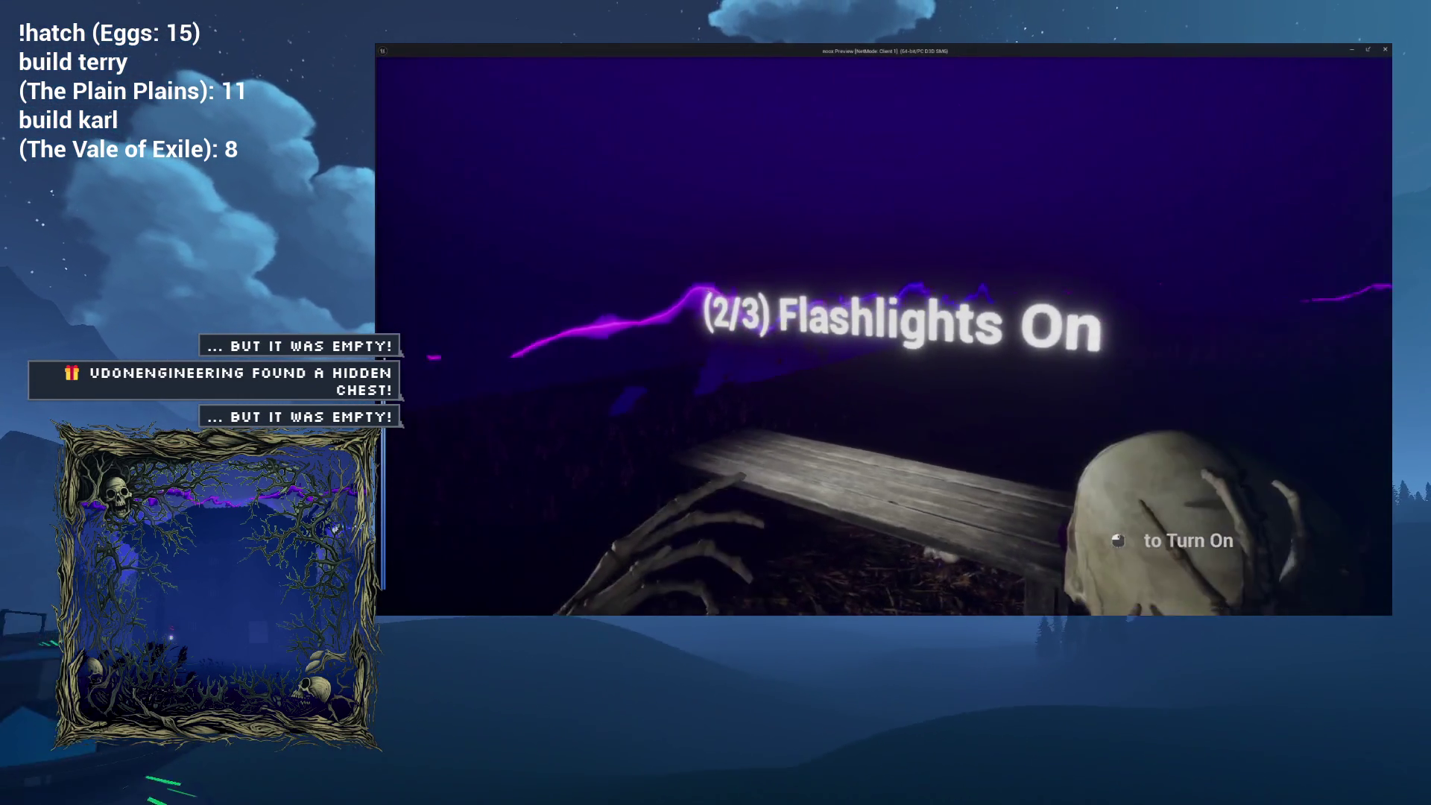
click(883, 336)
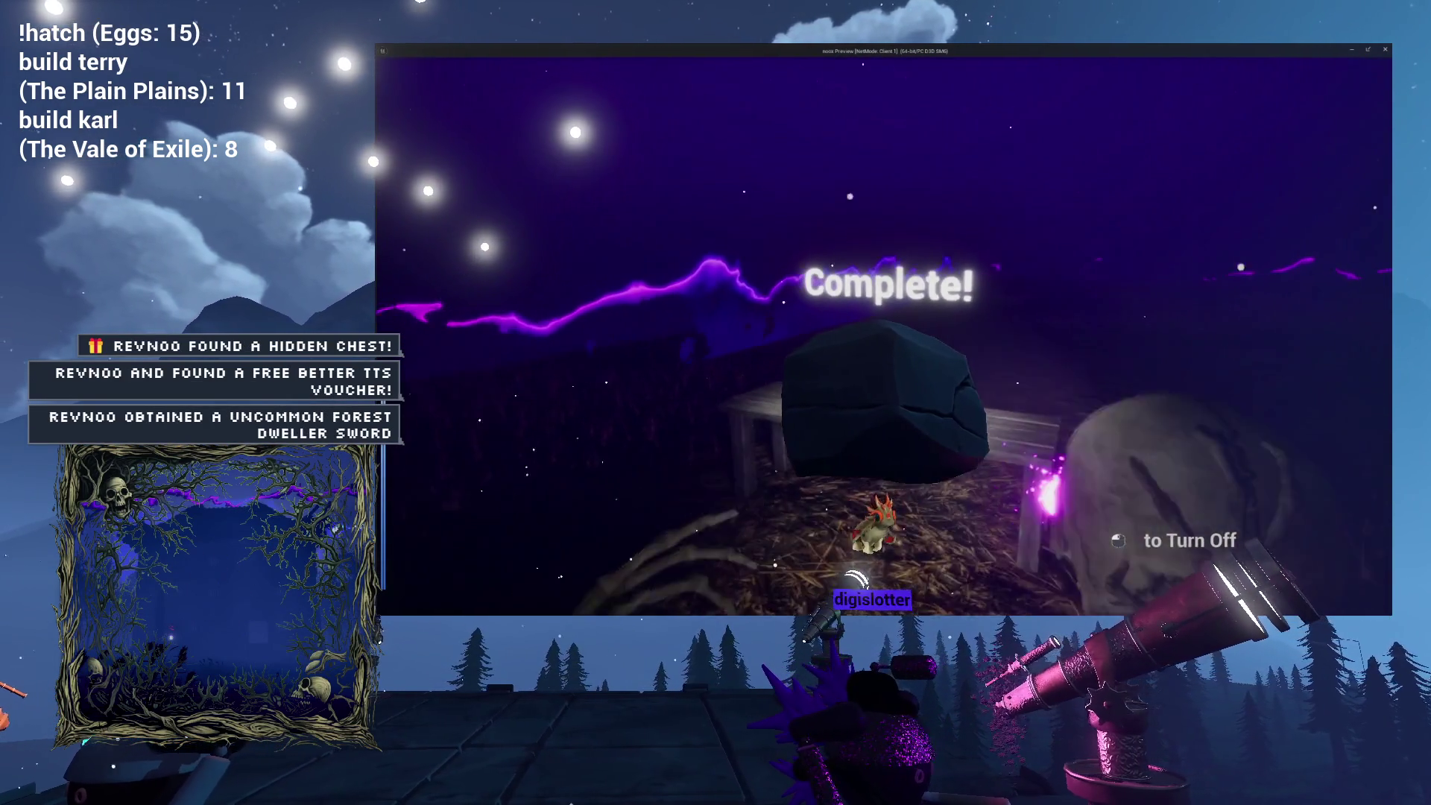
key(Escape)
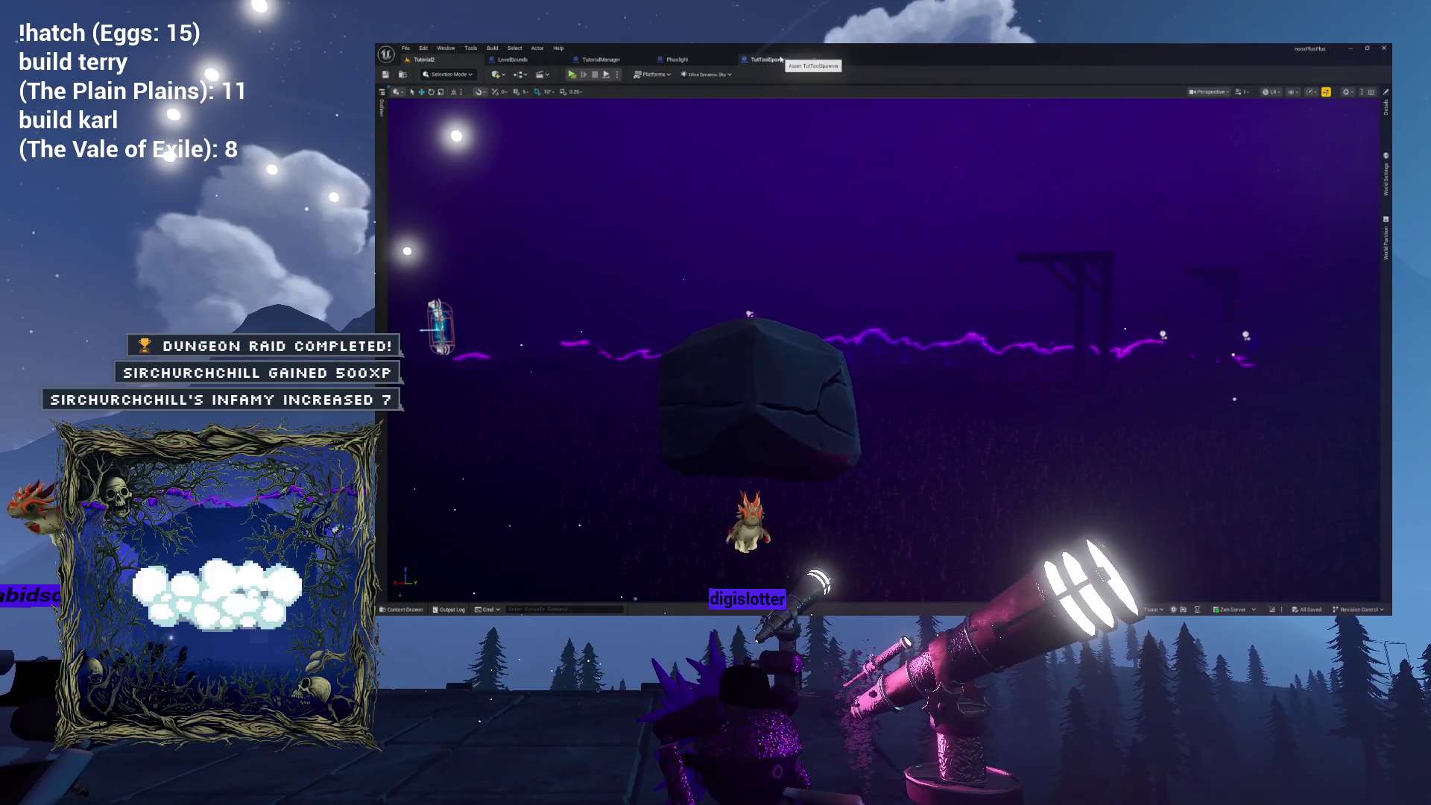
Switch from the TutorialManager Blueprint to the TutToolSpawner Blueprint's event graph.
click(613, 62)
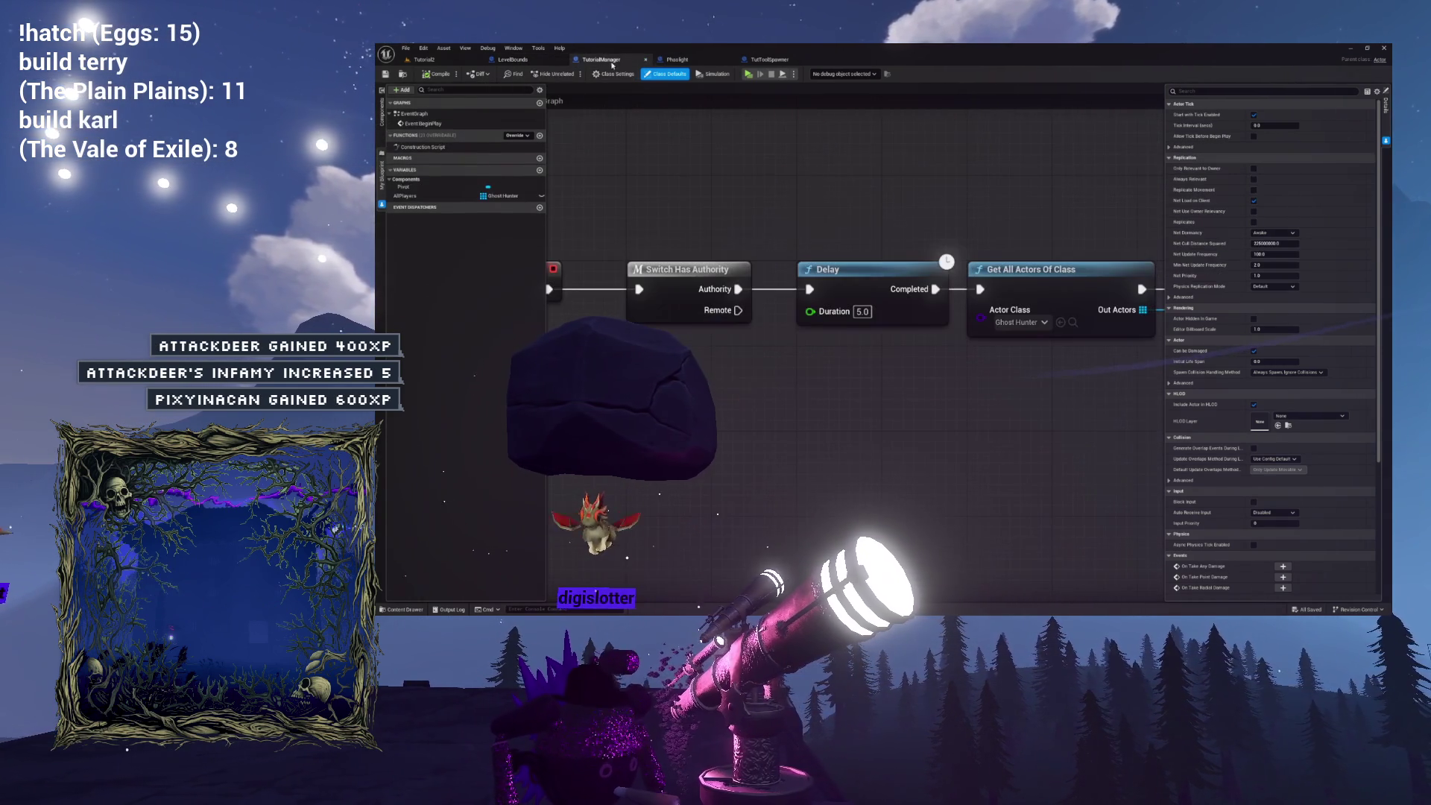
click(771, 59)
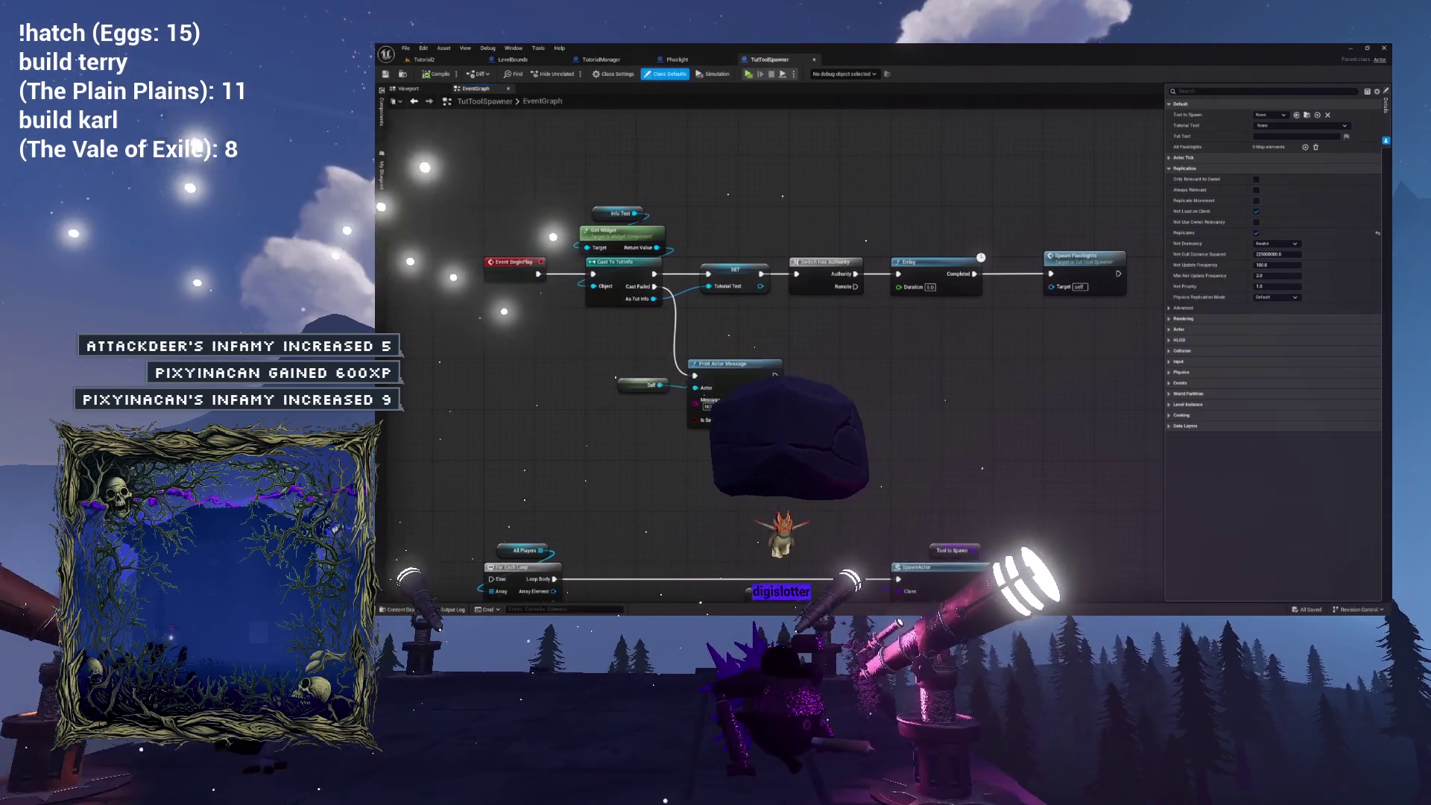
mouse_move(888, 289)
mouse_down()
mouse_move(801, 297)
mouse_move(848, 255)
mouse_move(667, 389)
mouse_move(856, 351)
mouse_move(904, 358)
mouse_move(780, 324)
mouse_up()
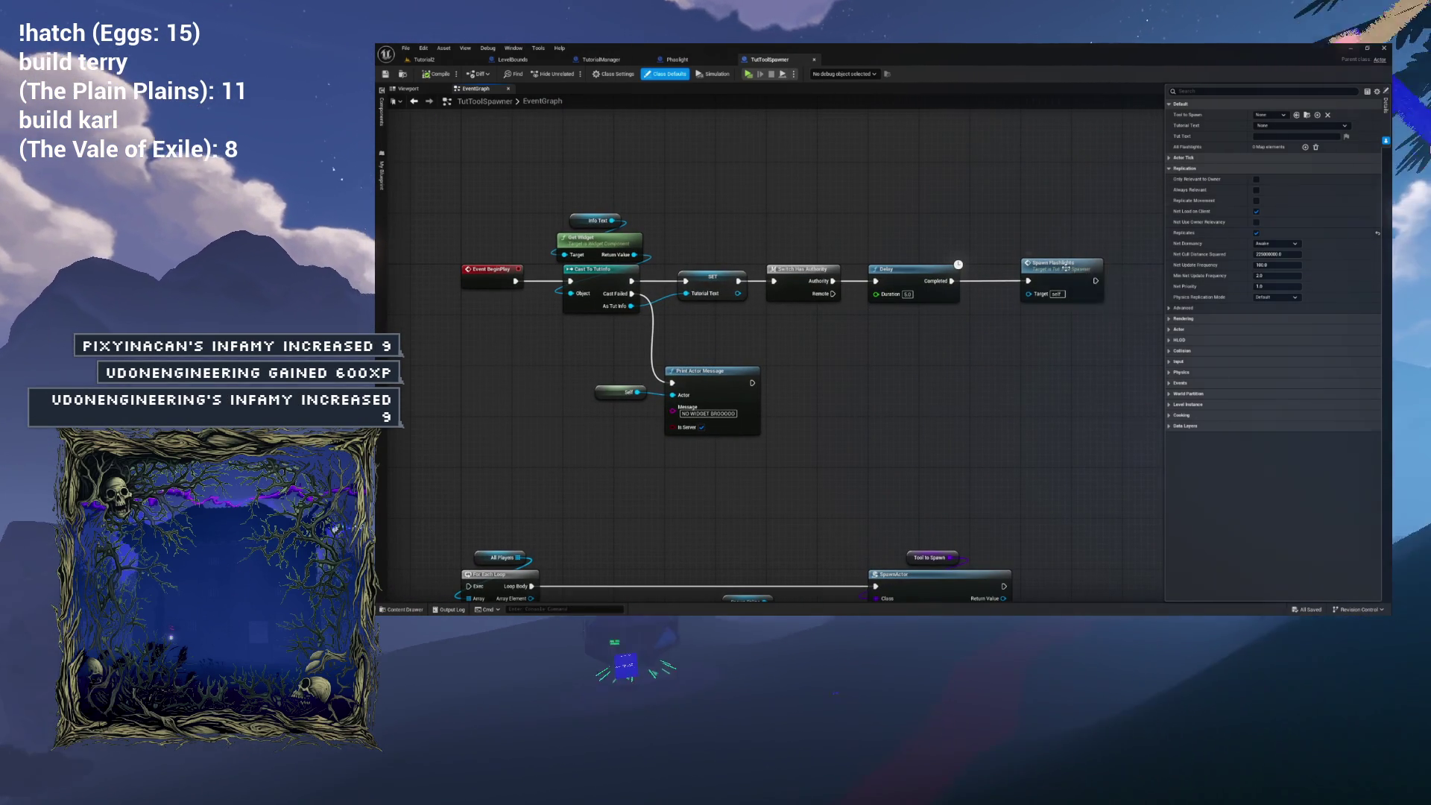
Open SpawnFlashlights and select its Bind Event to Power Toggled and Create Event nodes.
double_click(1067, 271)
mouse_move(950, 244)
mouse_down()
mouse_move(825, 224)
mouse_move(857, 210)
mouse_up()
scroll(878, 239, up, 3)
scroll(1086, 388, up, 1)
drag(1076, 303, 1027, 316)
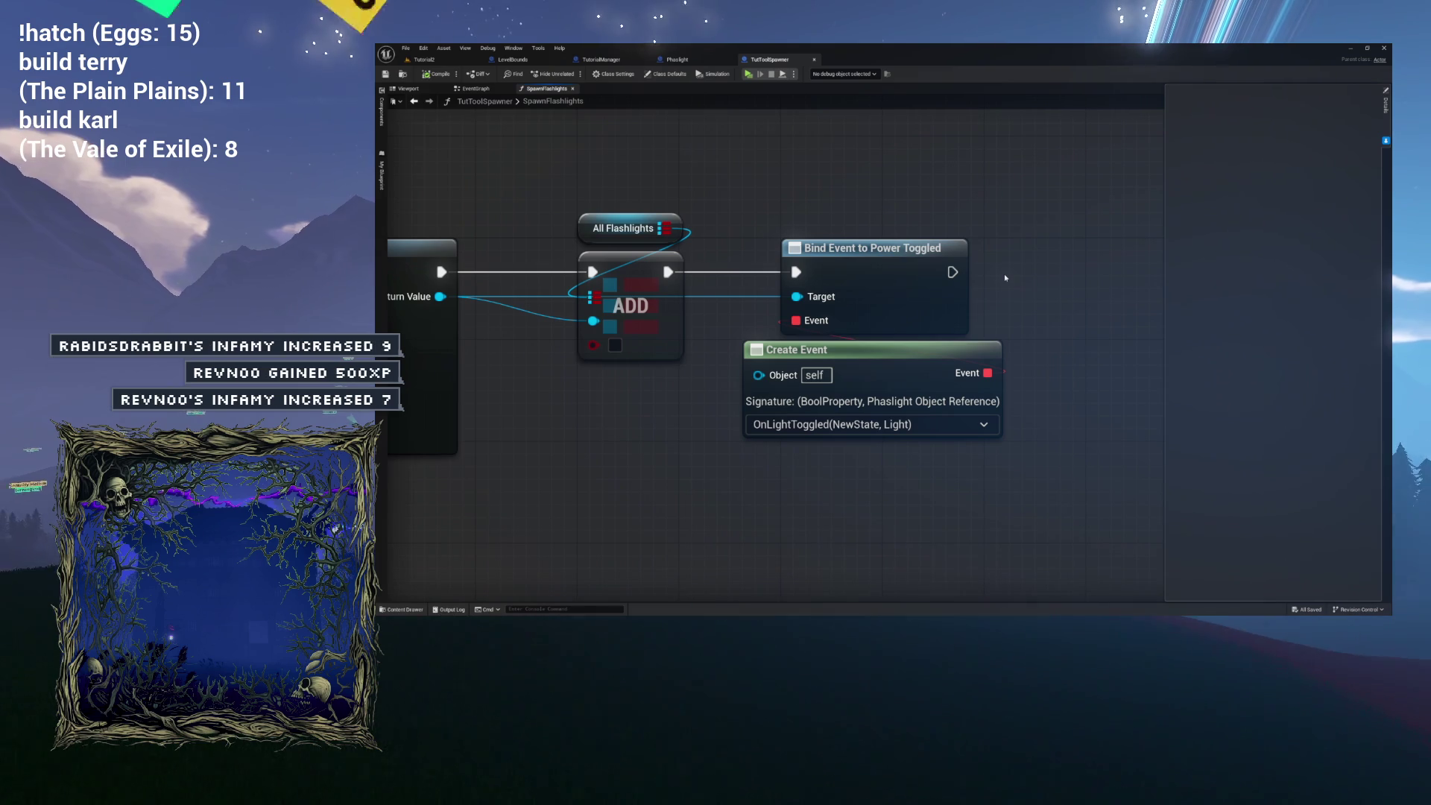
drag(1004, 277, 812, 443)
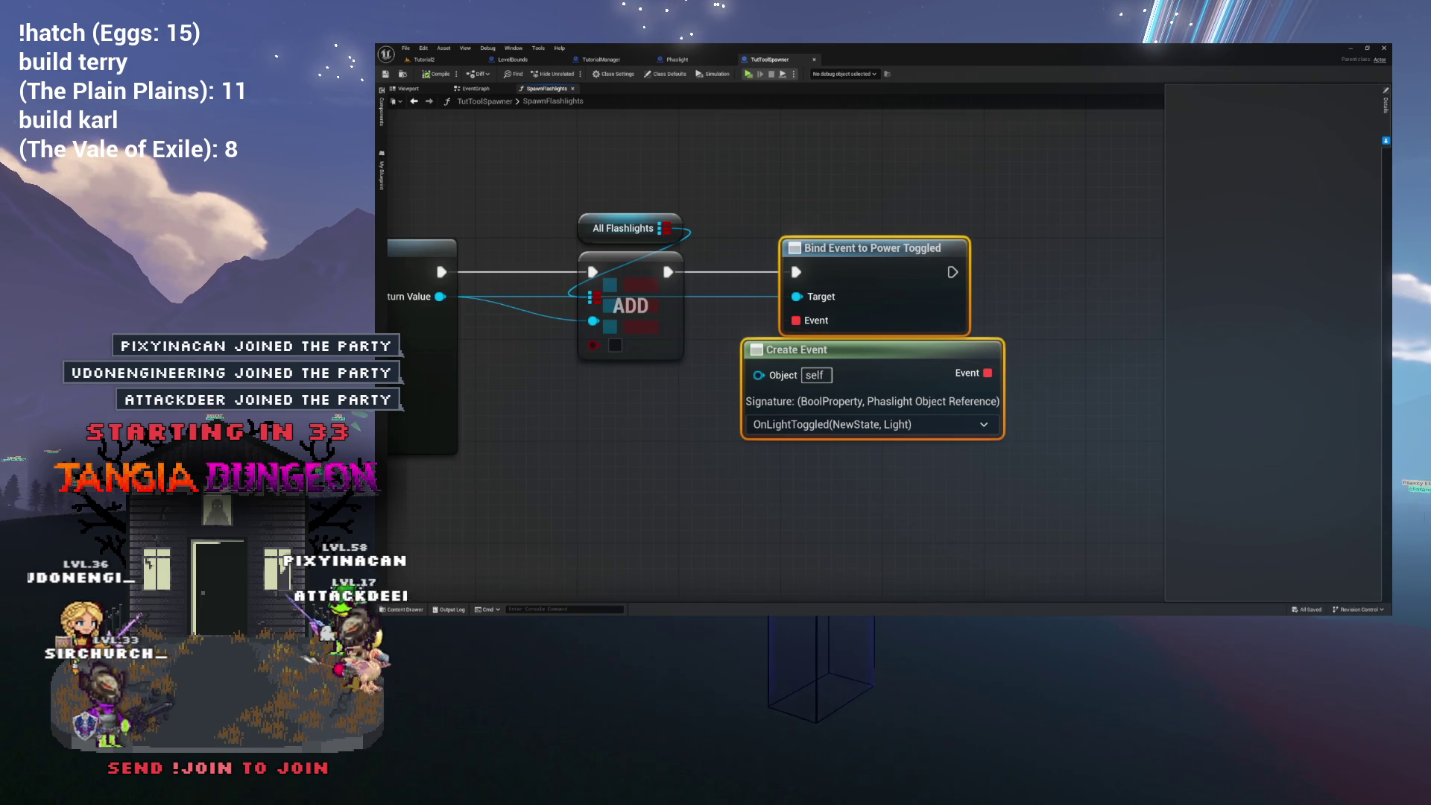
drag(584, 182, 633, 212)
mouse_move(847, 418)
mouse_down()
mouse_move(798, 463)
mouse_move(838, 424)
mouse_up()
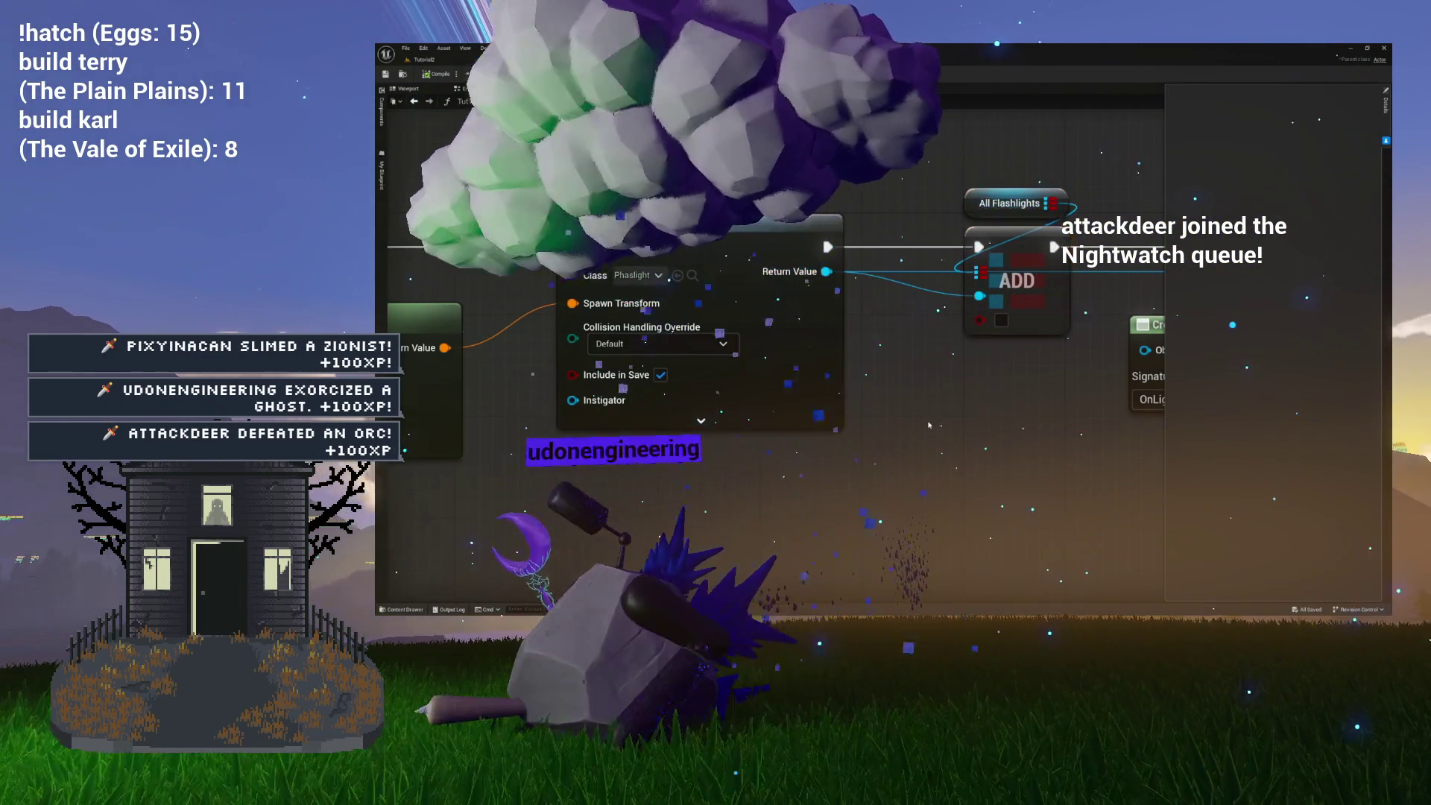
scroll(882, 421, down, 5)
scroll(928, 425, up, 1)
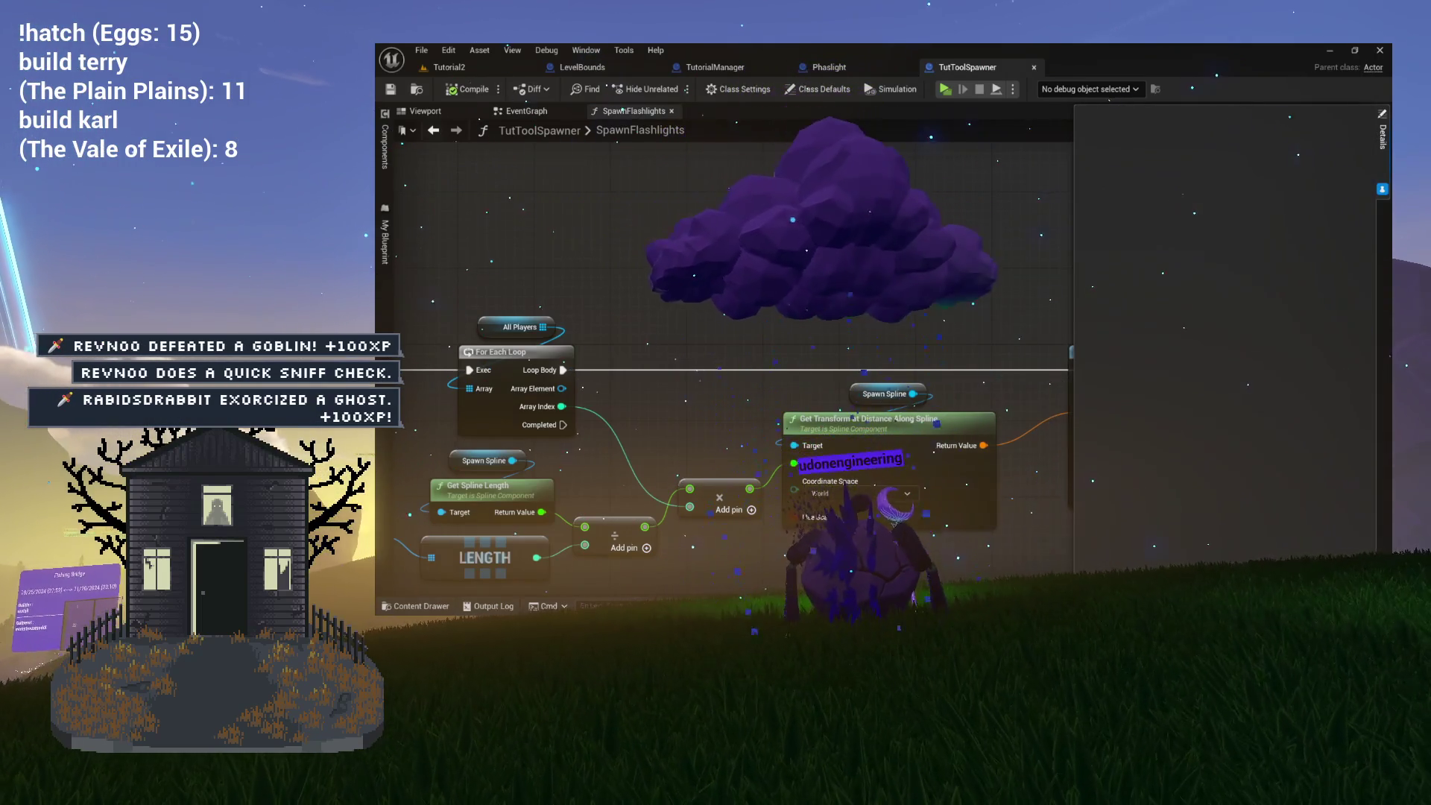
Review the SpawnFlashlights spawn loop, then return to the EventGraph with My Blueprint expanded.
drag(983, 214, 1115, 170)
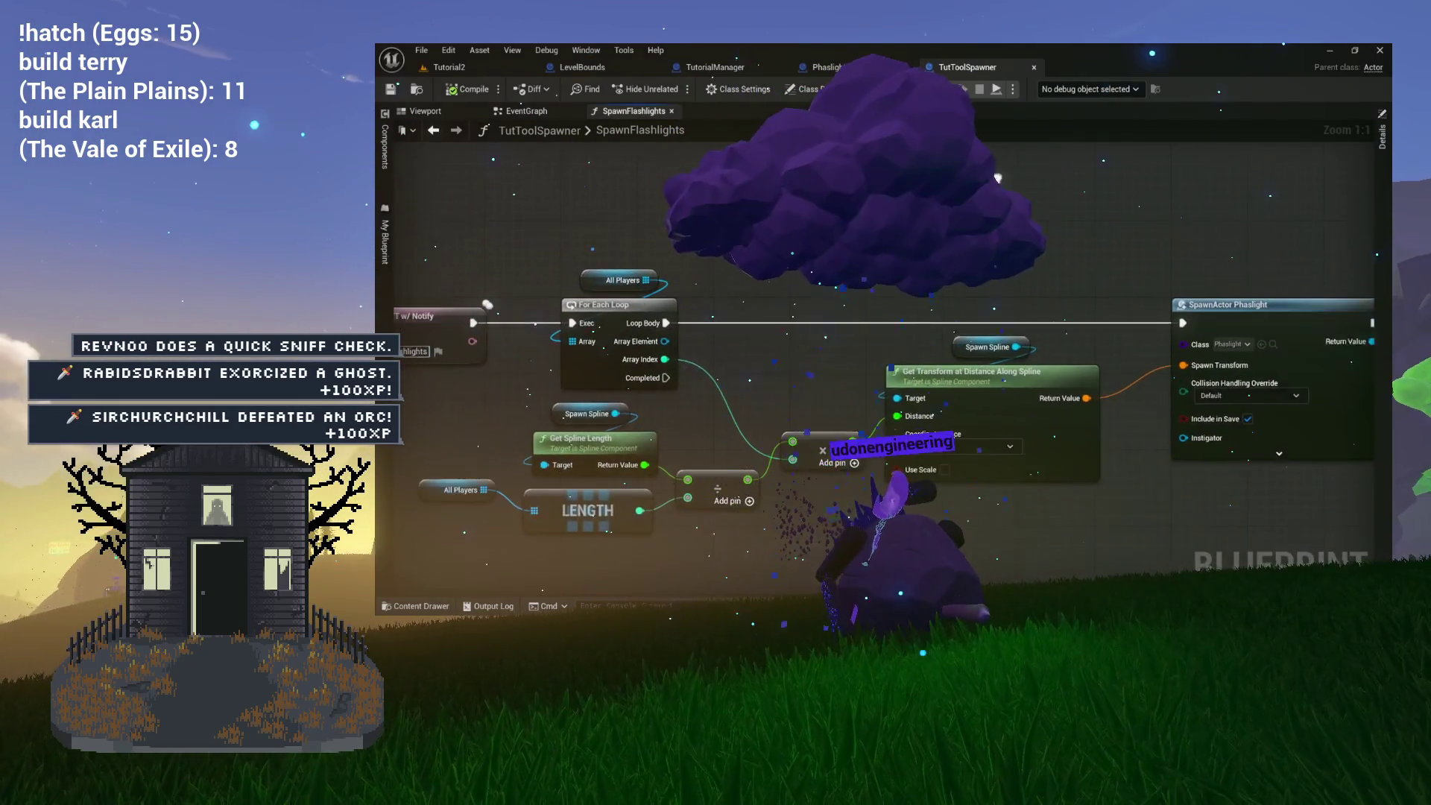
drag(1015, 181, 494, 145)
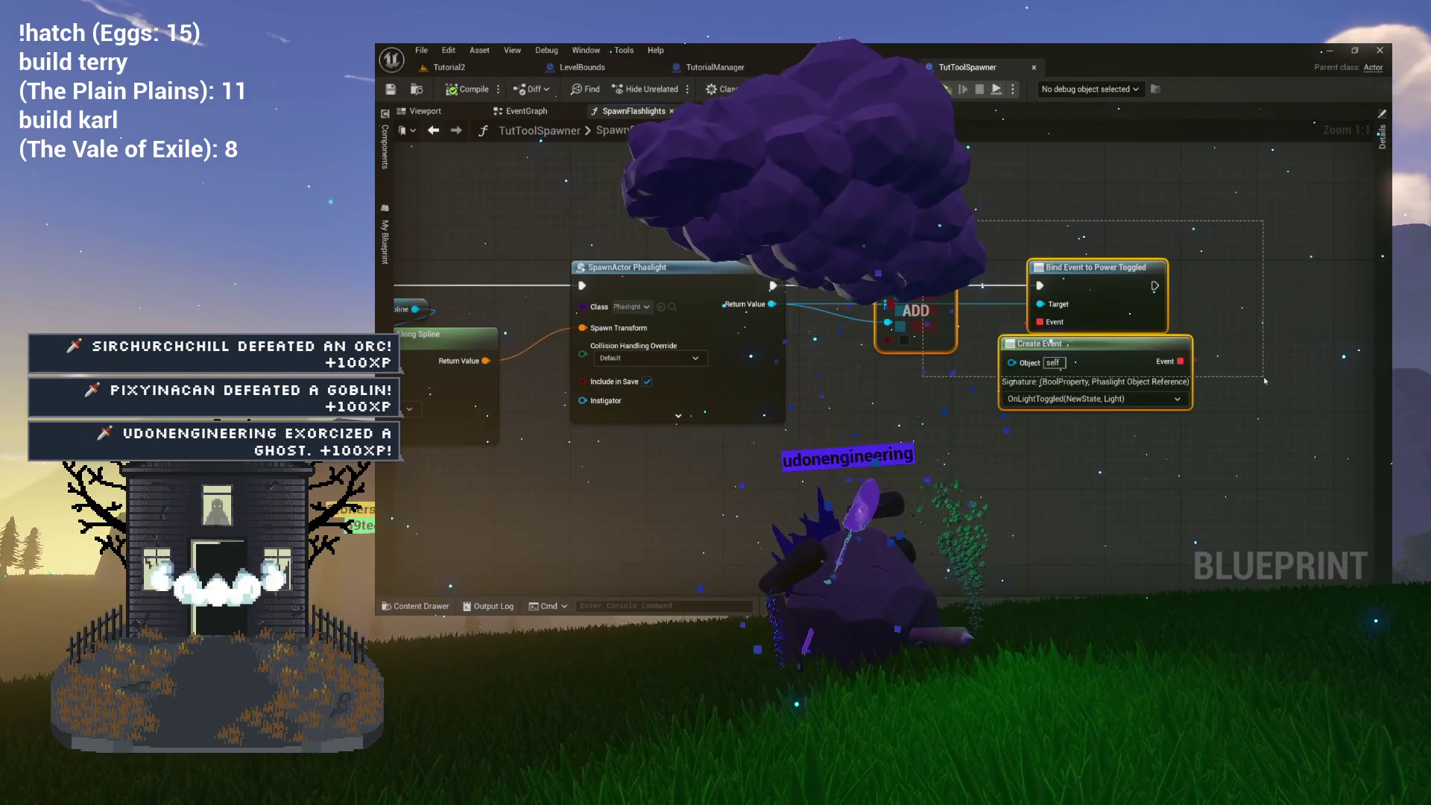
scroll(883, 260, down, 3)
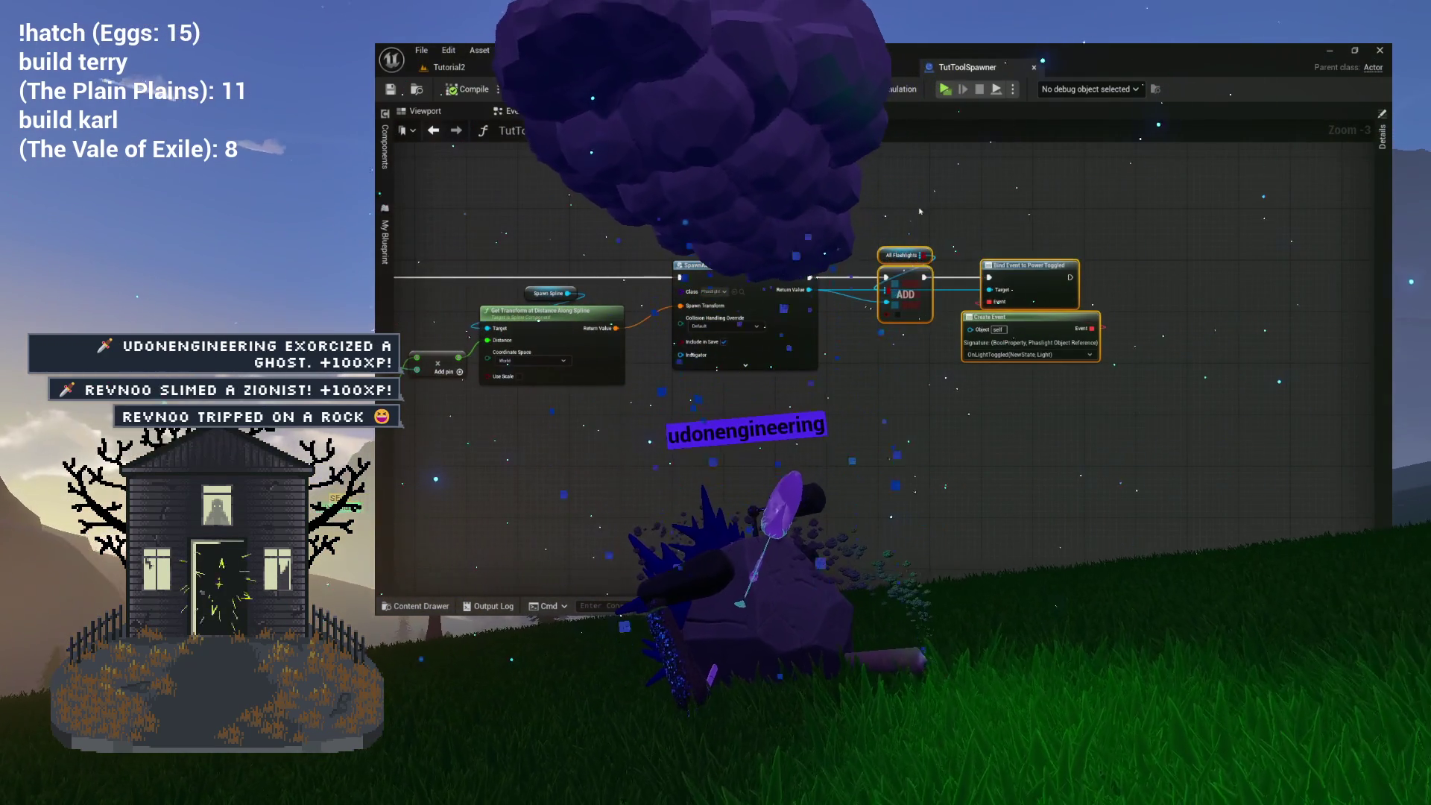
drag(882, 431, 975, 364)
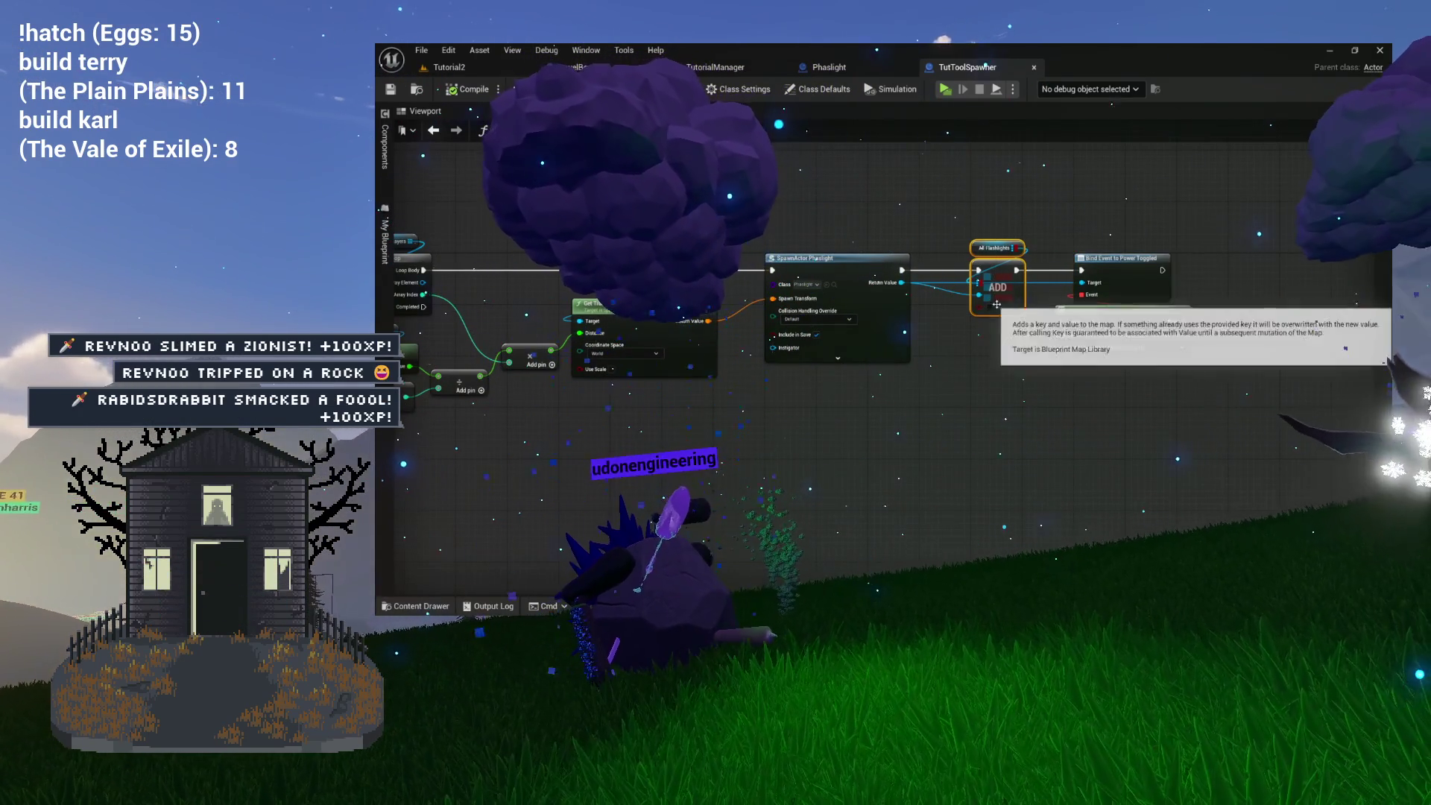
drag(916, 286, 1031, 285)
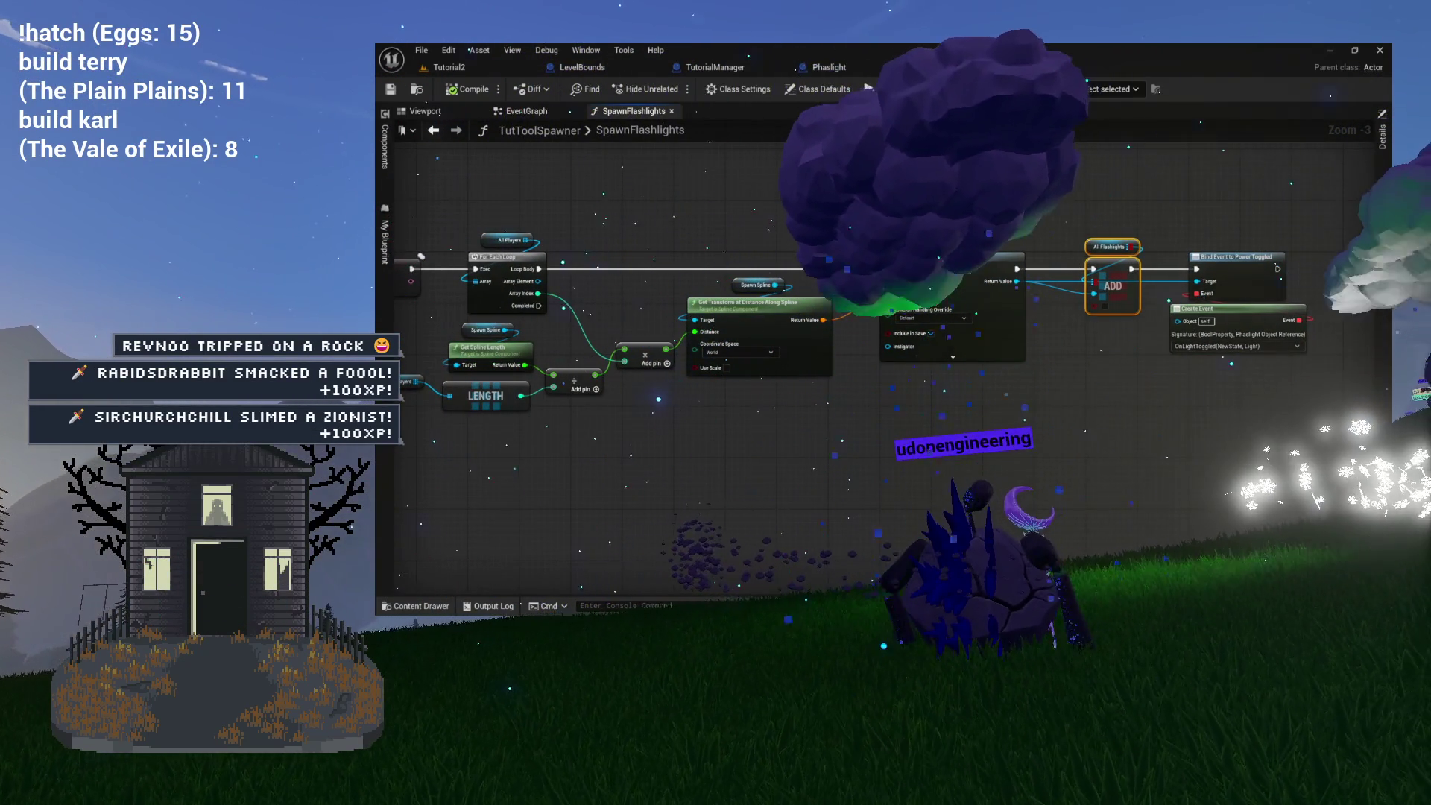
drag(824, 203, 1044, 203)
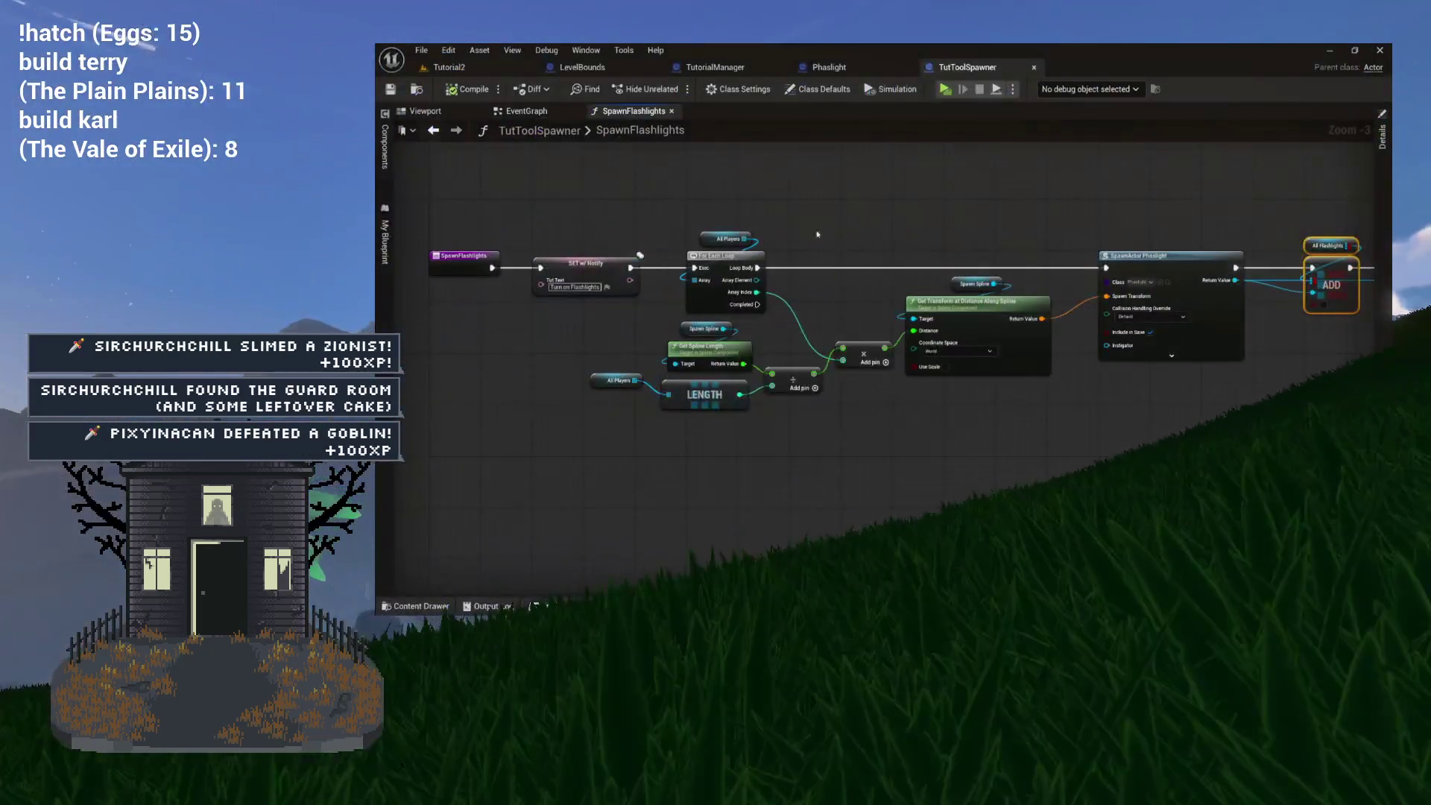
drag(809, 238, 760, 216)
click(526, 112)
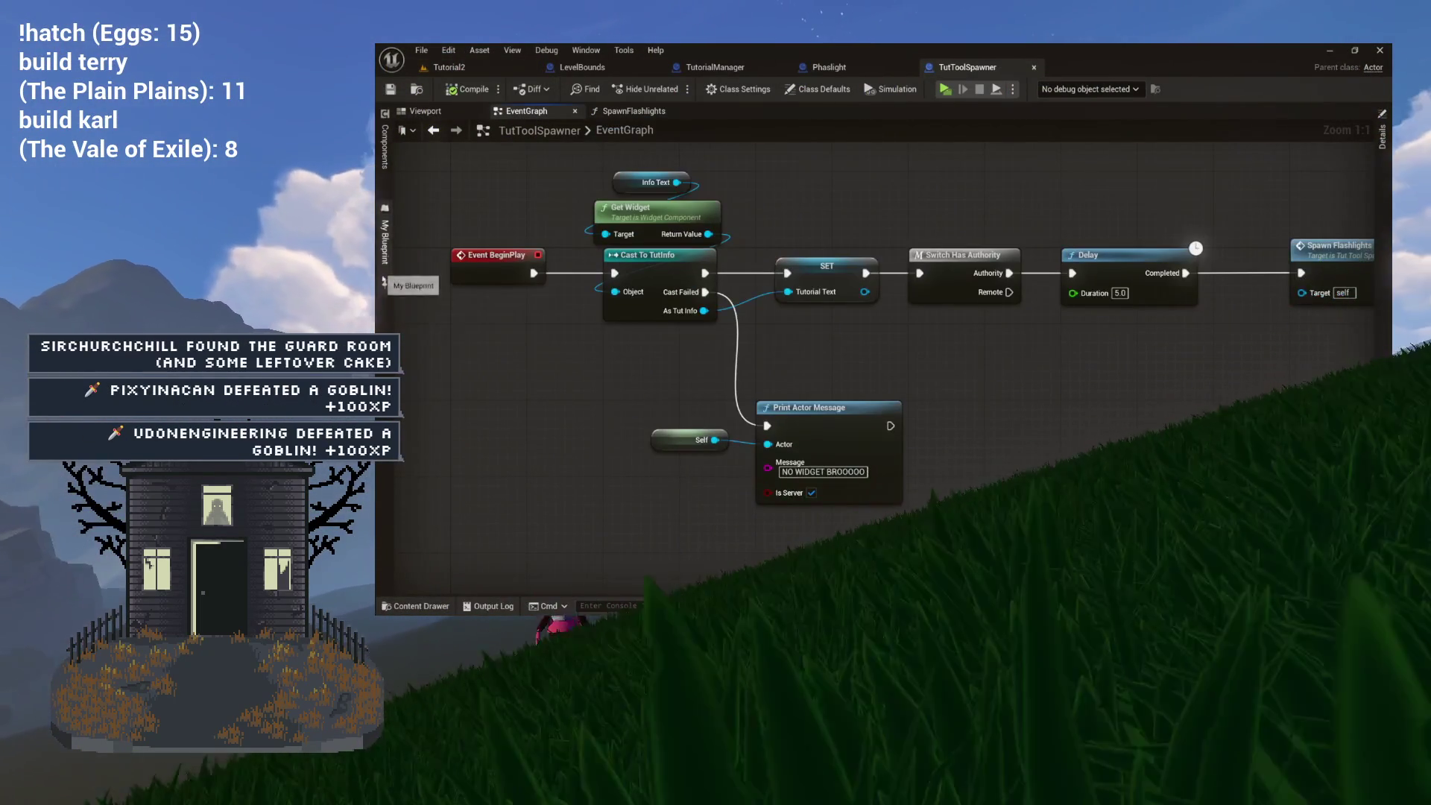
click(385, 253)
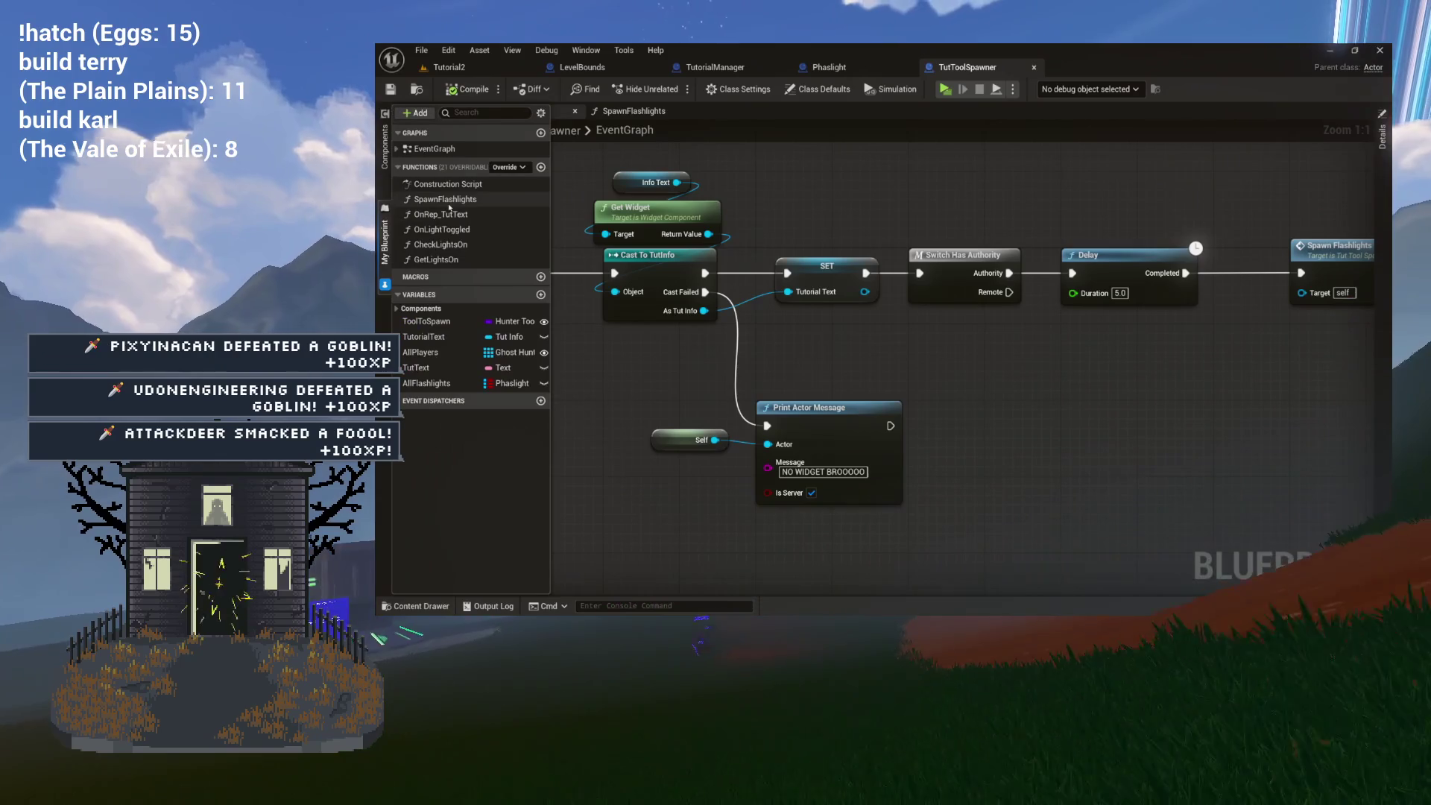
Open and zoom into the OnLightToggled graph, then add a new function to TutToolSpawner.
double_click(447, 229)
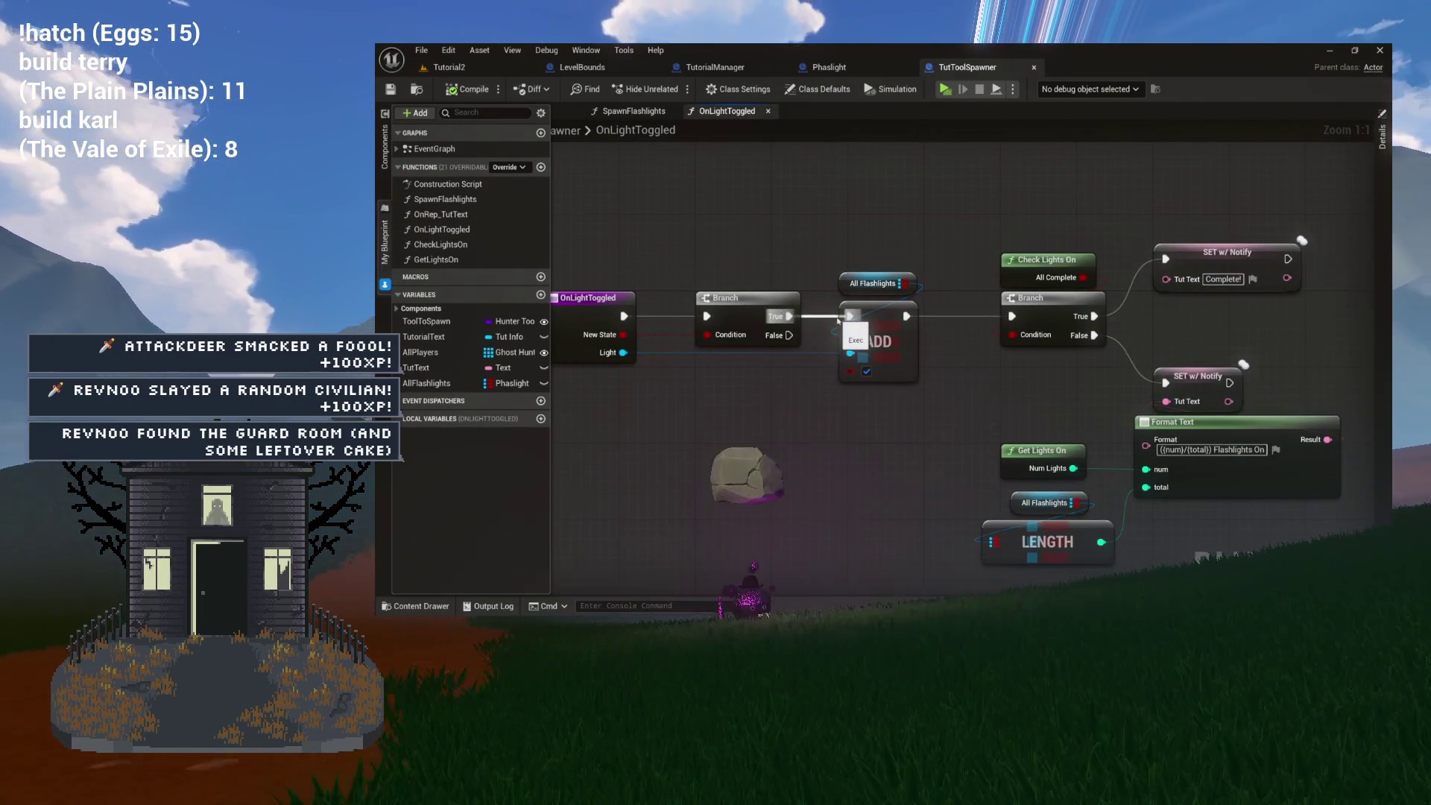
scroll(1032, 268, up, 4)
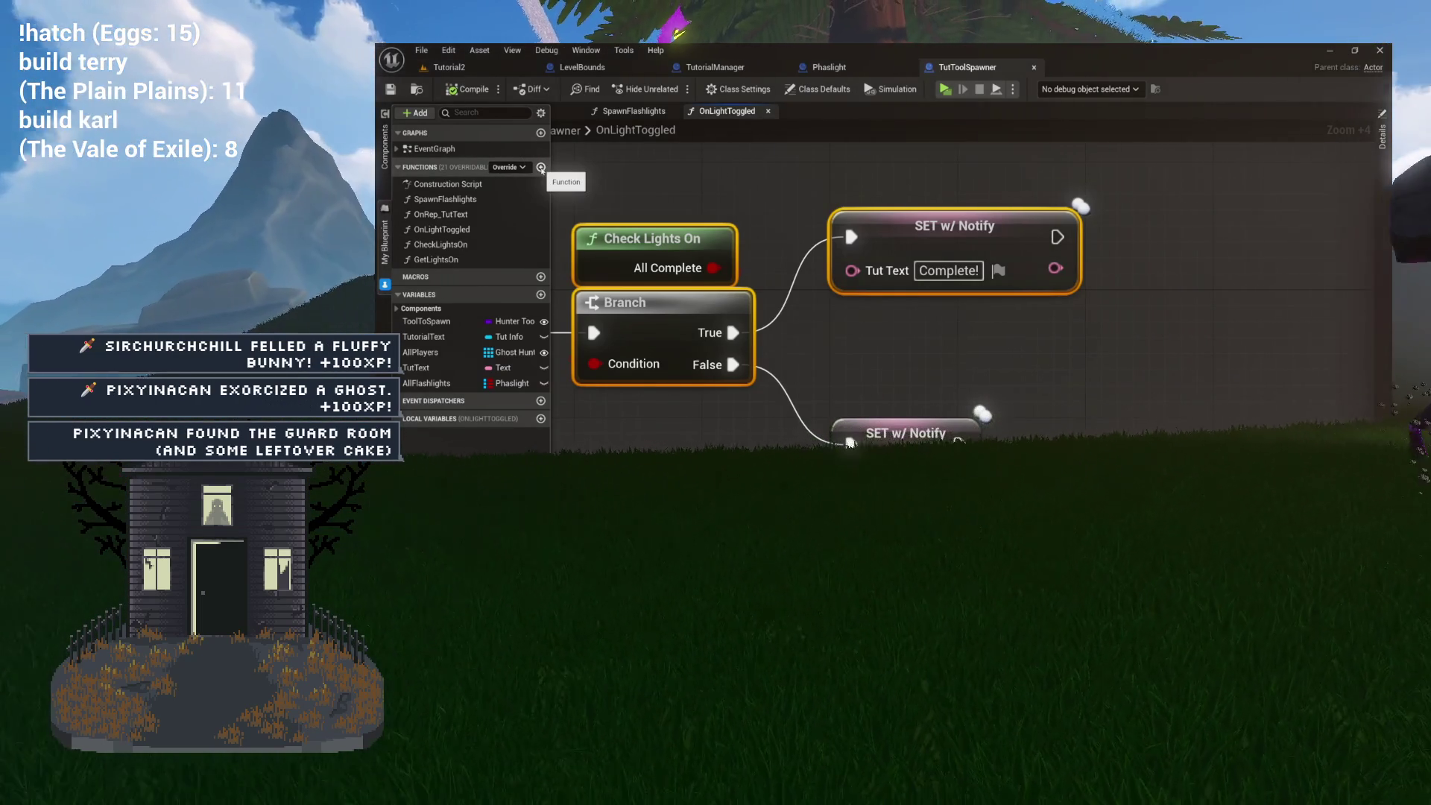
click(541, 167)
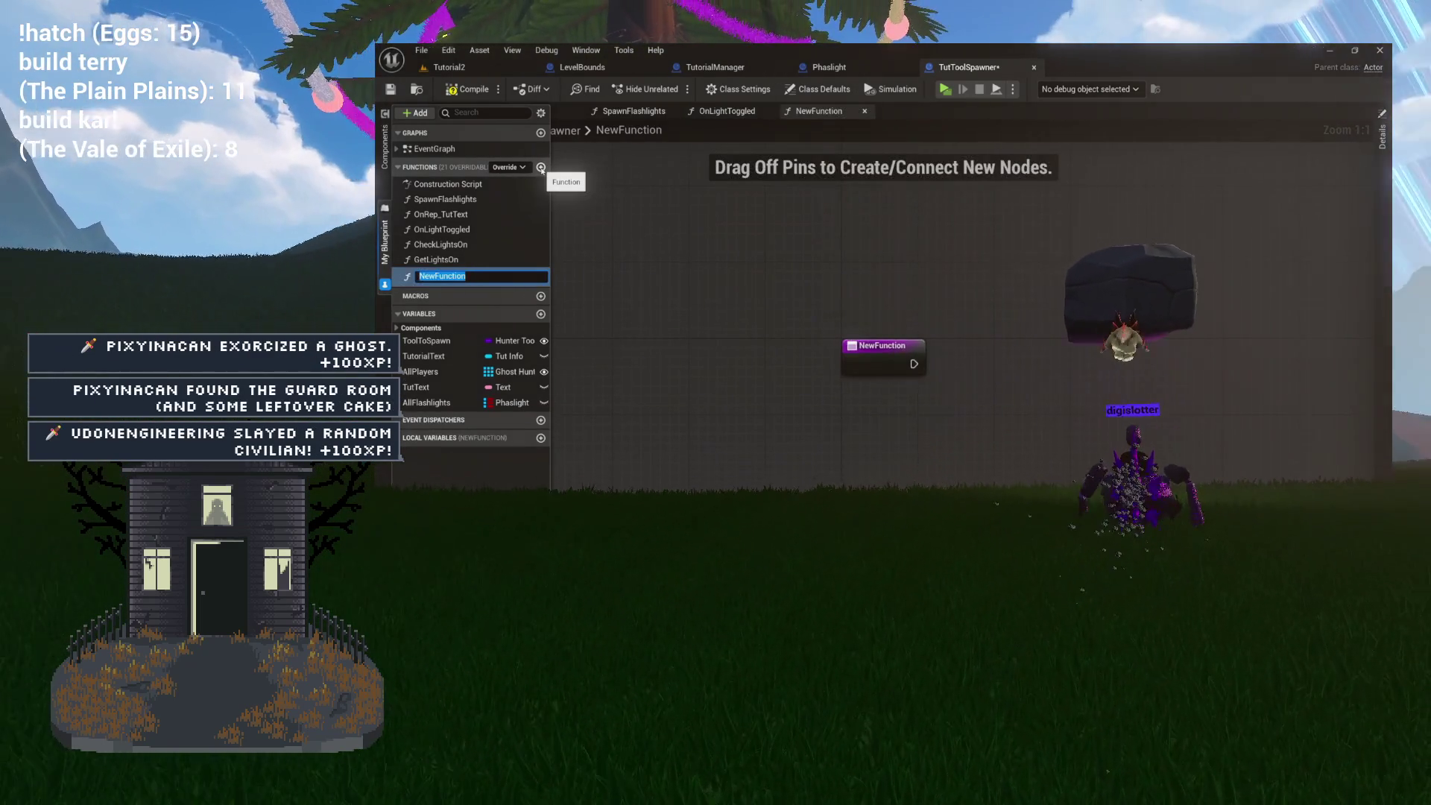
Name the new function ClearFlashlightBinds.
text(ClearLi)
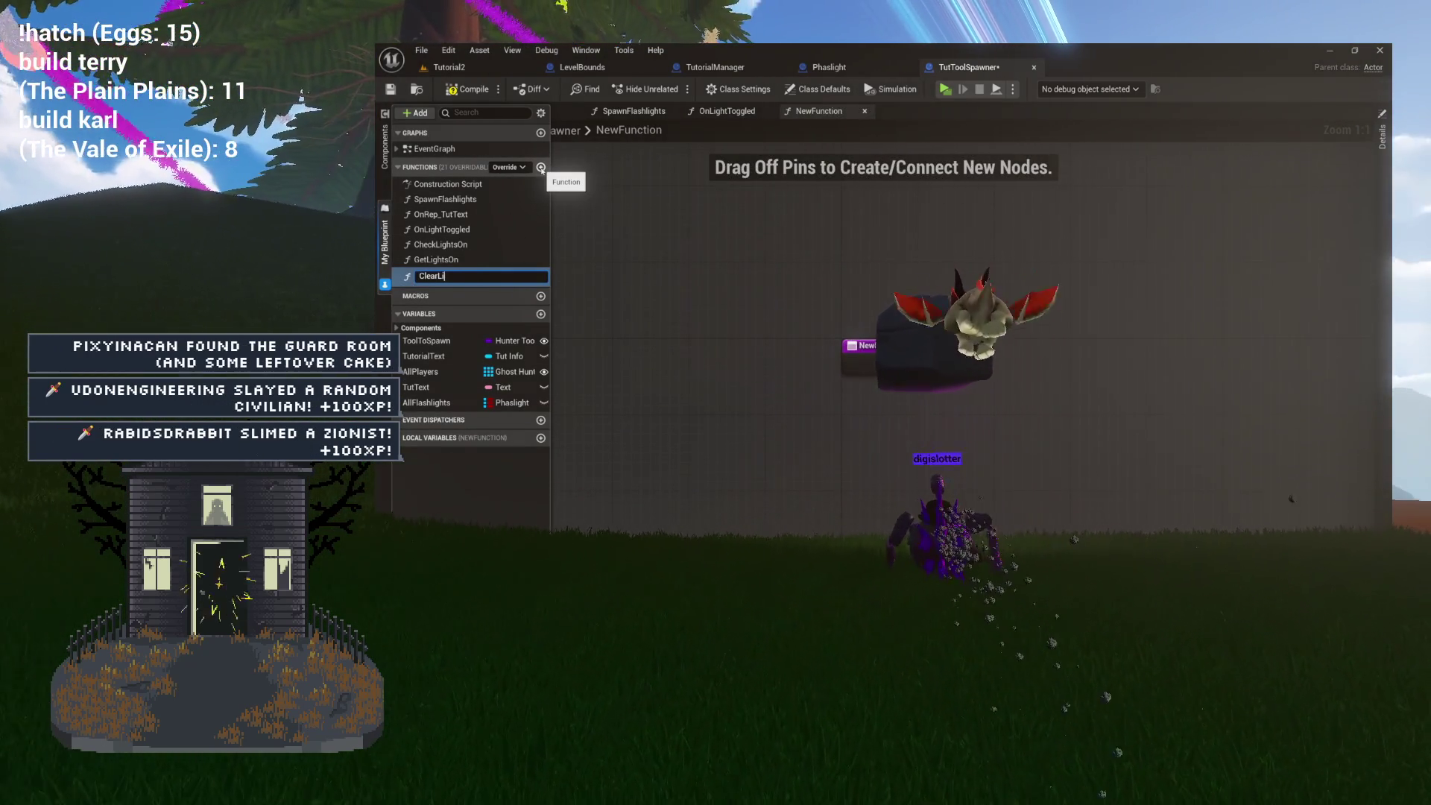
text(ght)
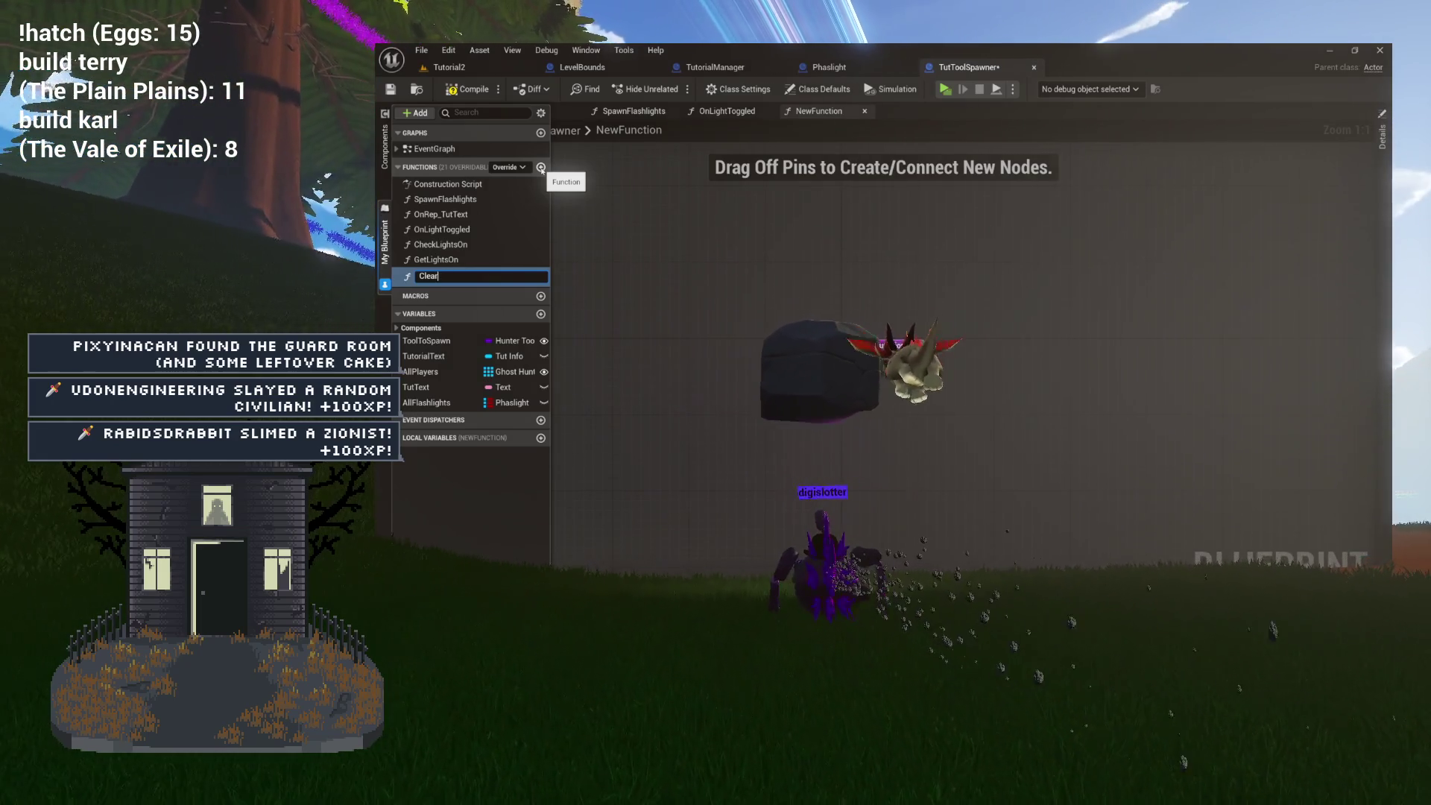
text(ashlight)
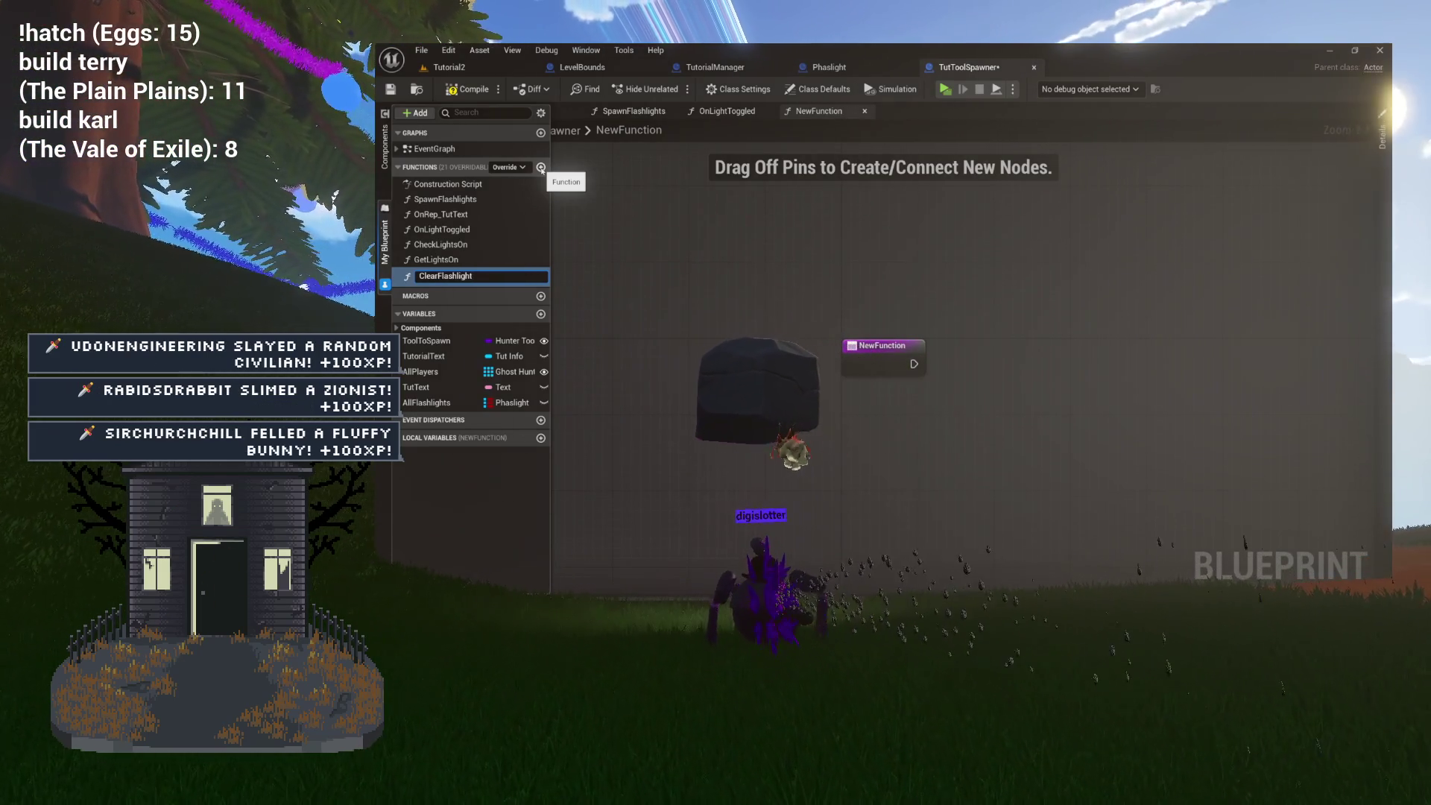
text(Binds)
key(Return)
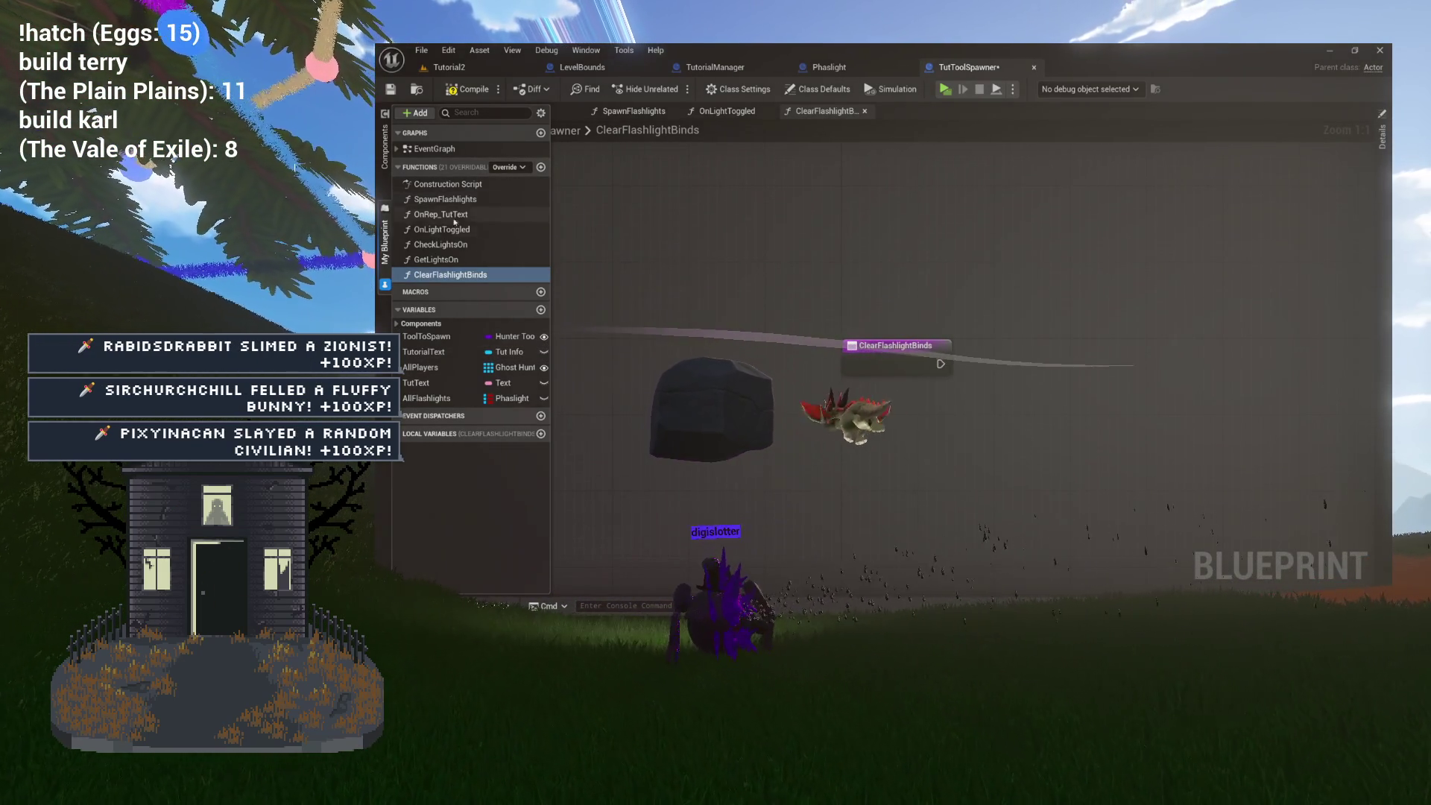
Rename SpawnFlashlights to 00_SpawnFlashlights.
click(489, 200)
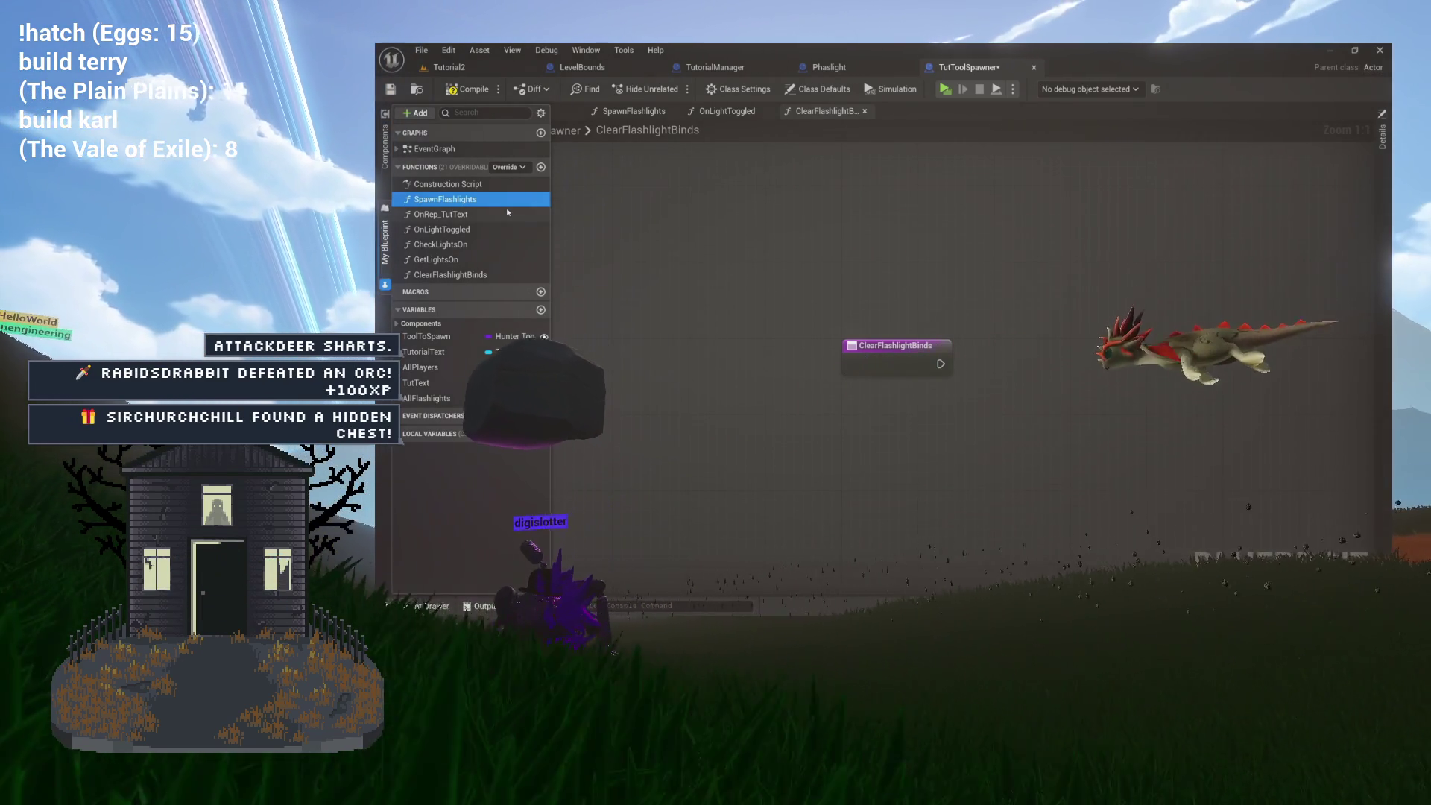
key(F2)
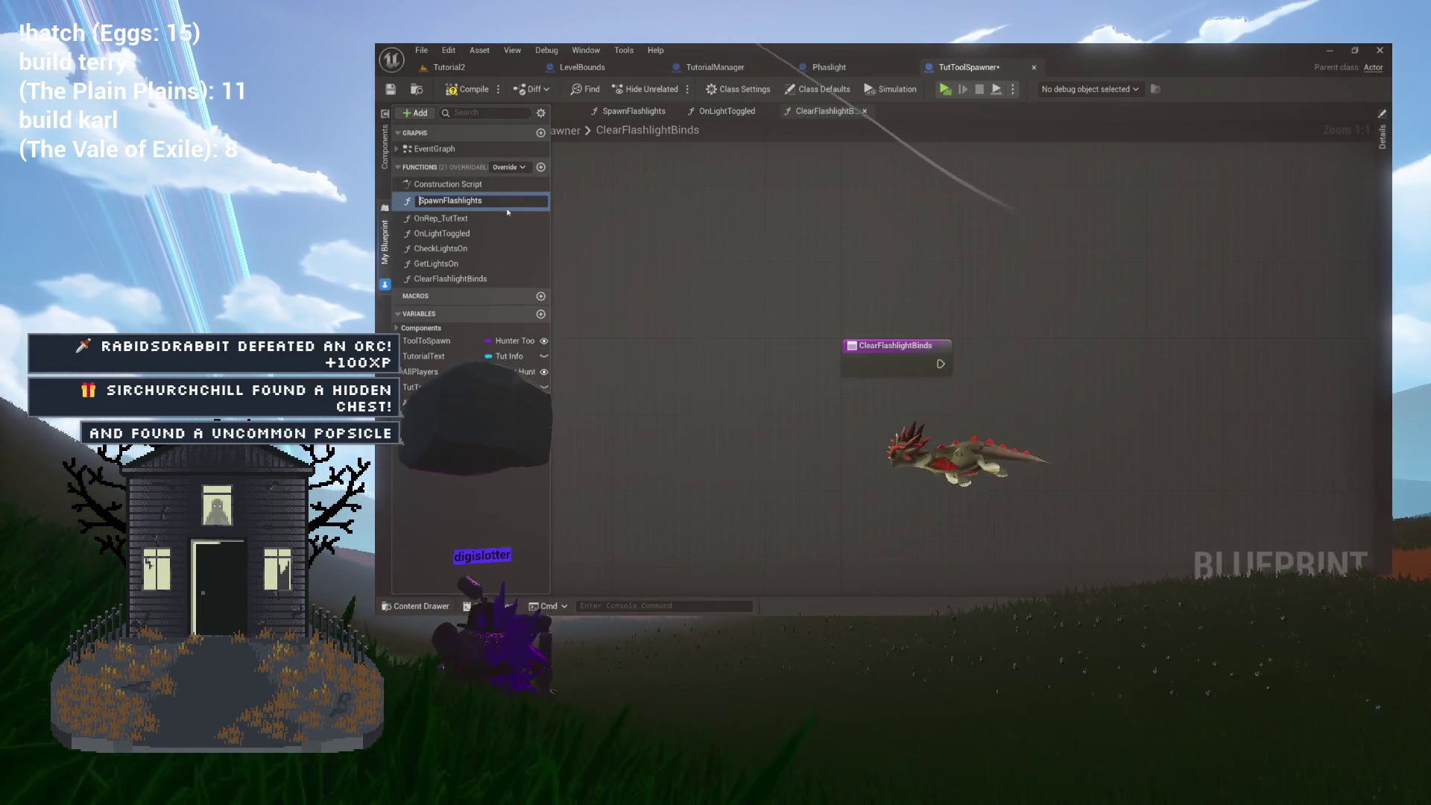
text(_)))
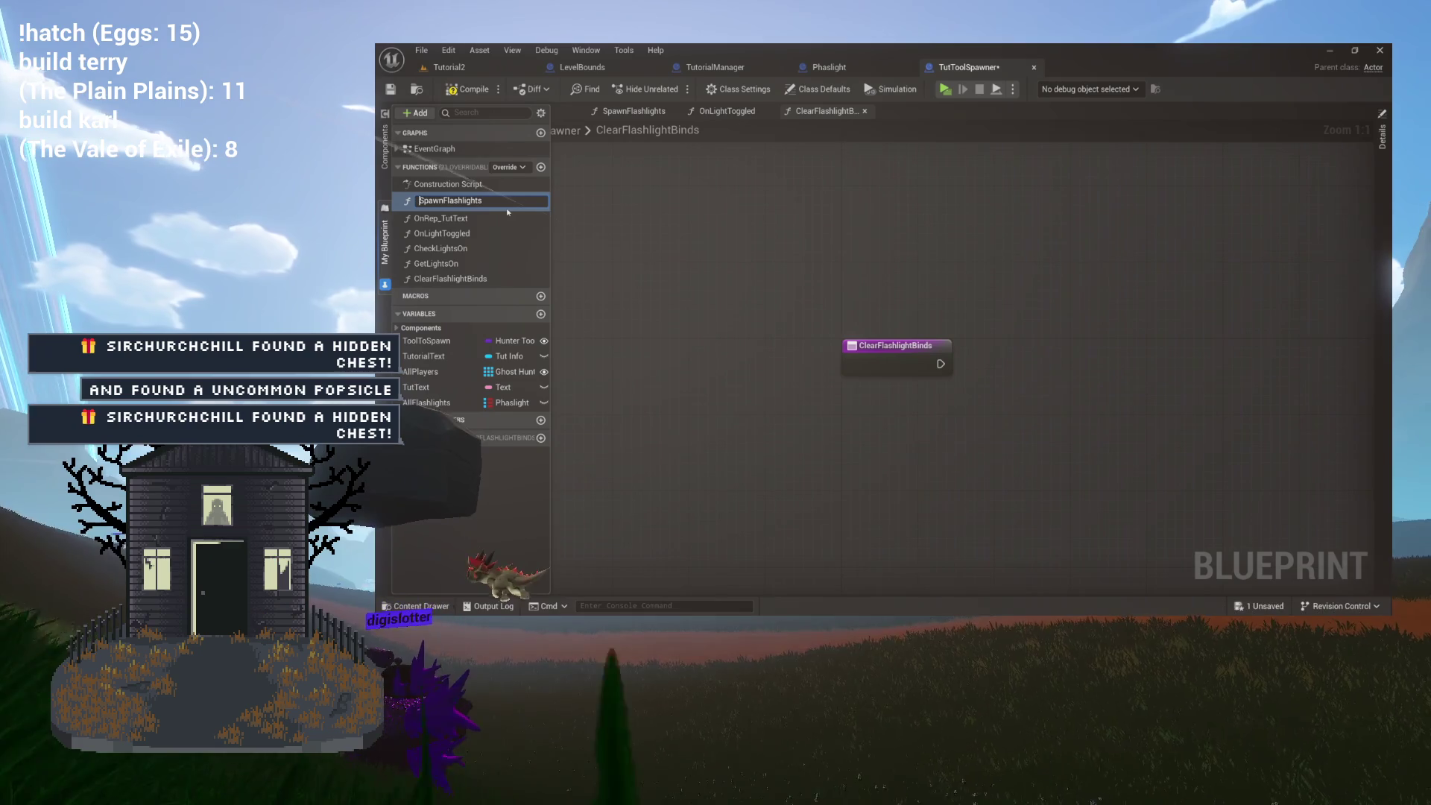
text(0_)
key(Return)
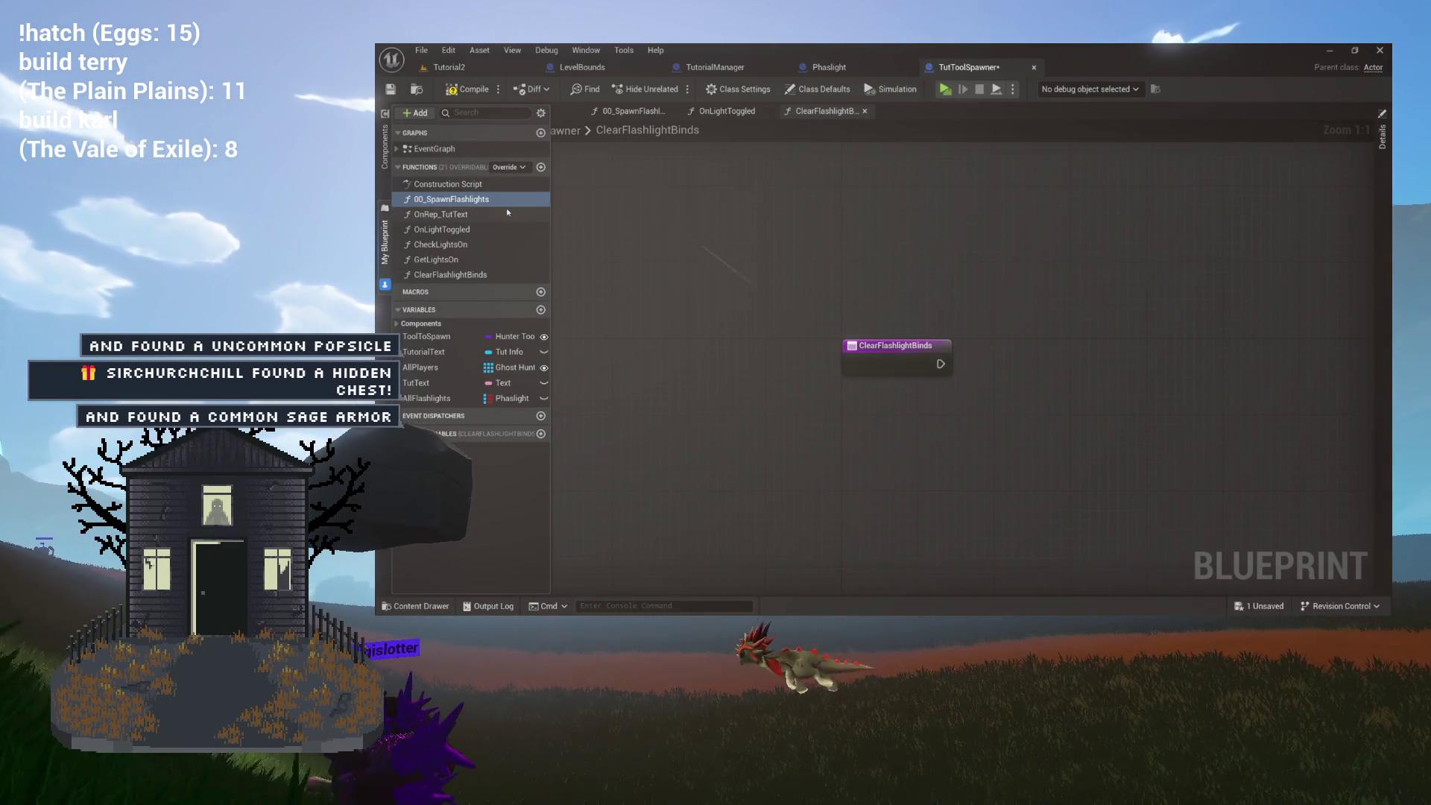
Rename ClearFlashlightBinds to 00_ClearFlashlightBinds, file it under Steps, and move 00_SpawnFlashlights there too.
key(F2)
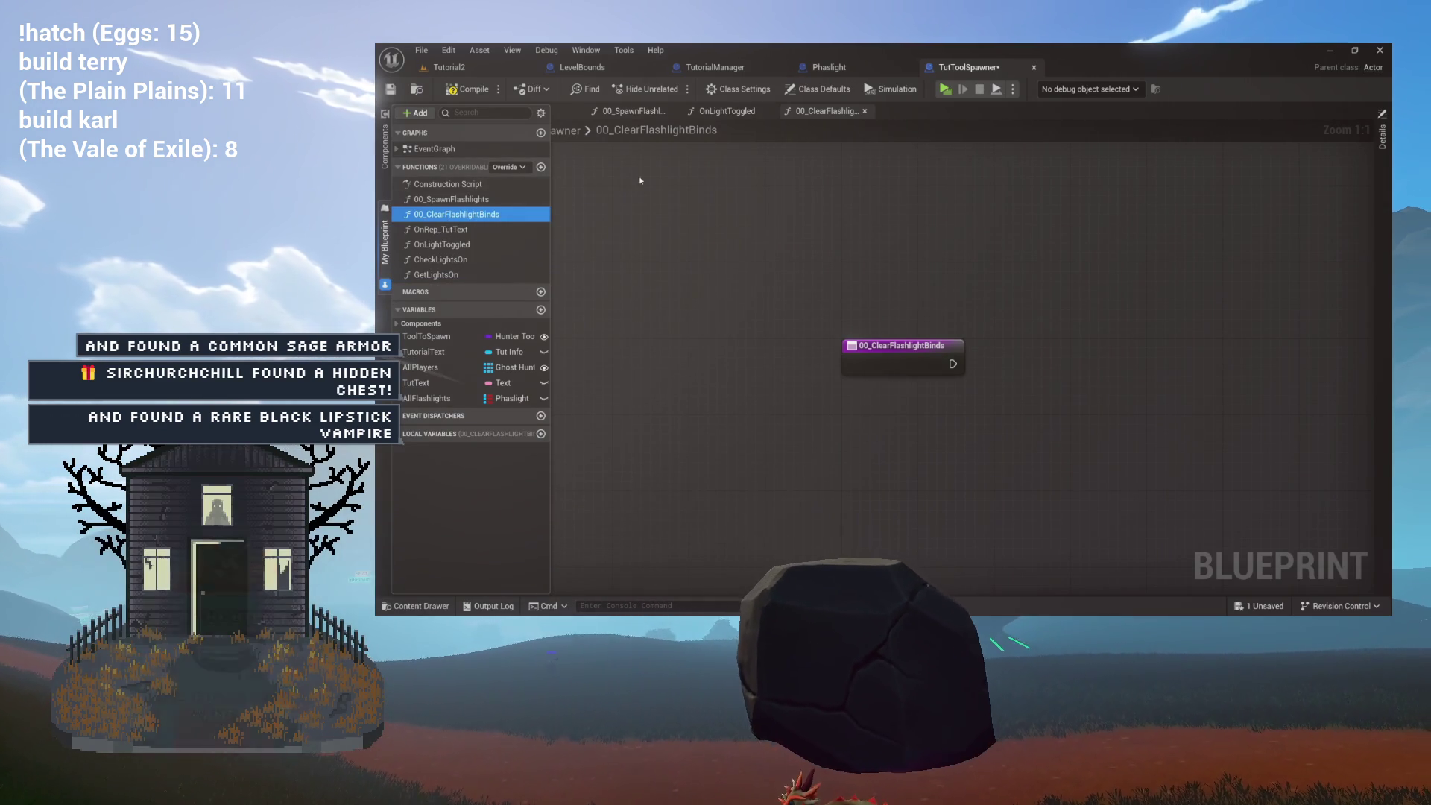
click(1382, 191)
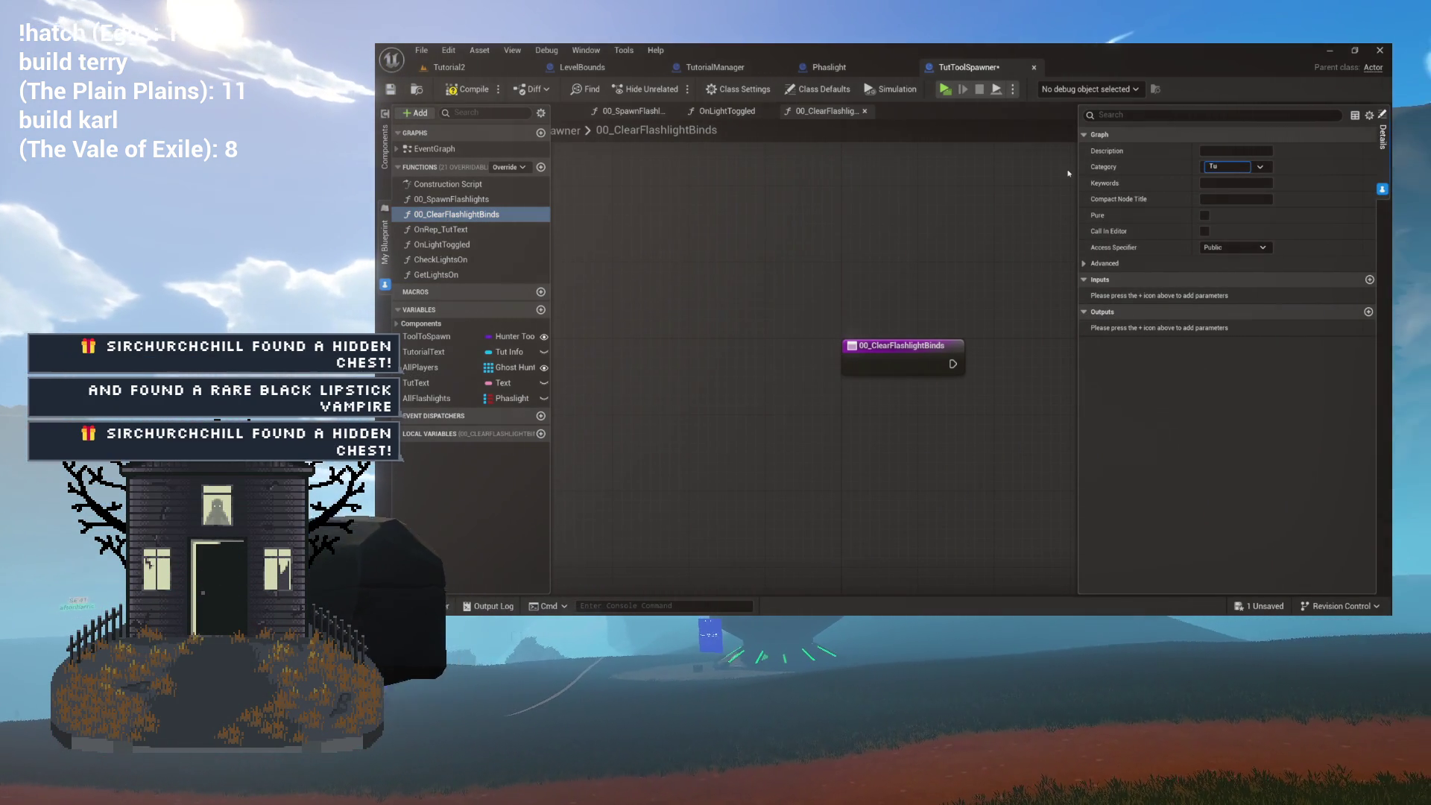
key(BackSpace)
key(BackSpace)
key(Return)
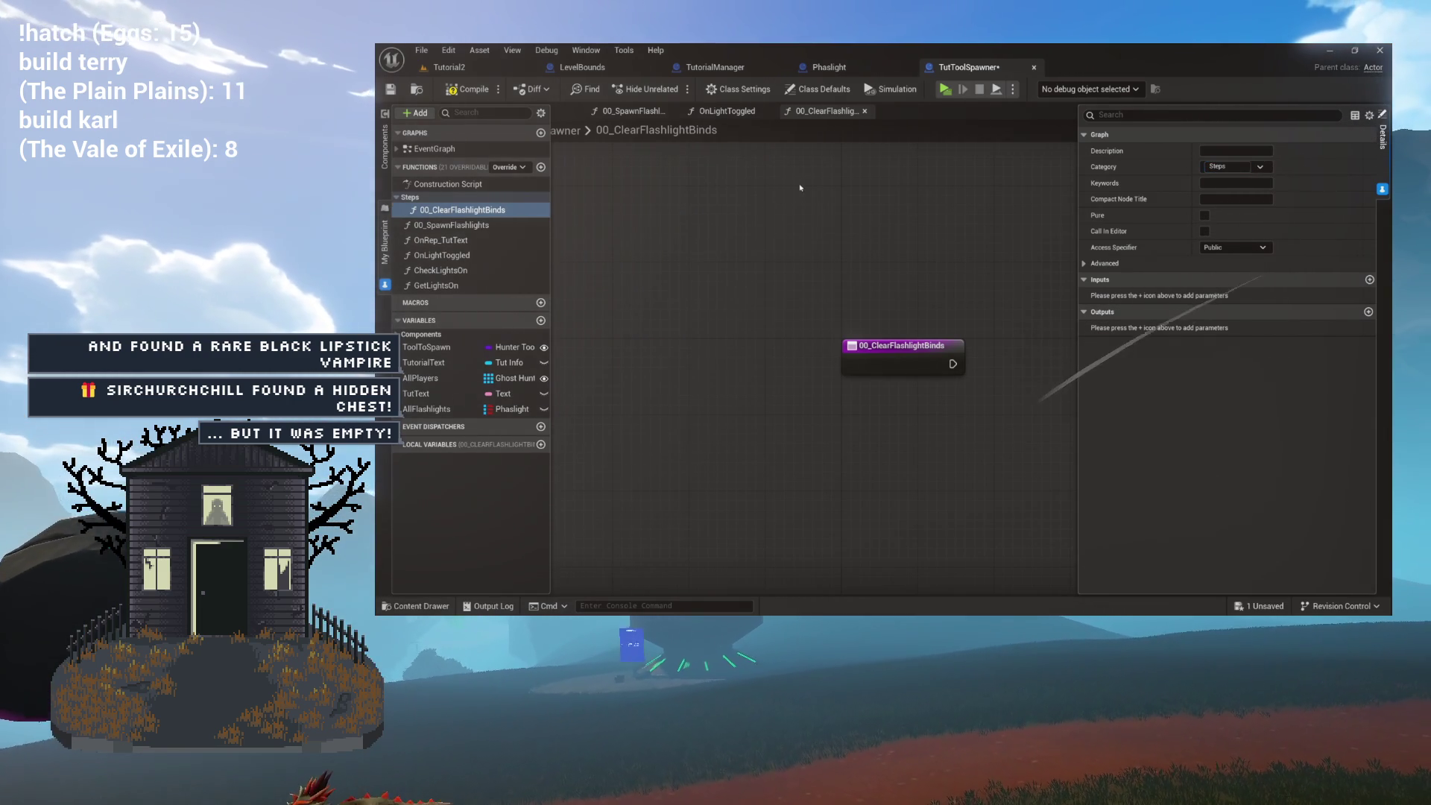
drag(468, 225, 426, 200)
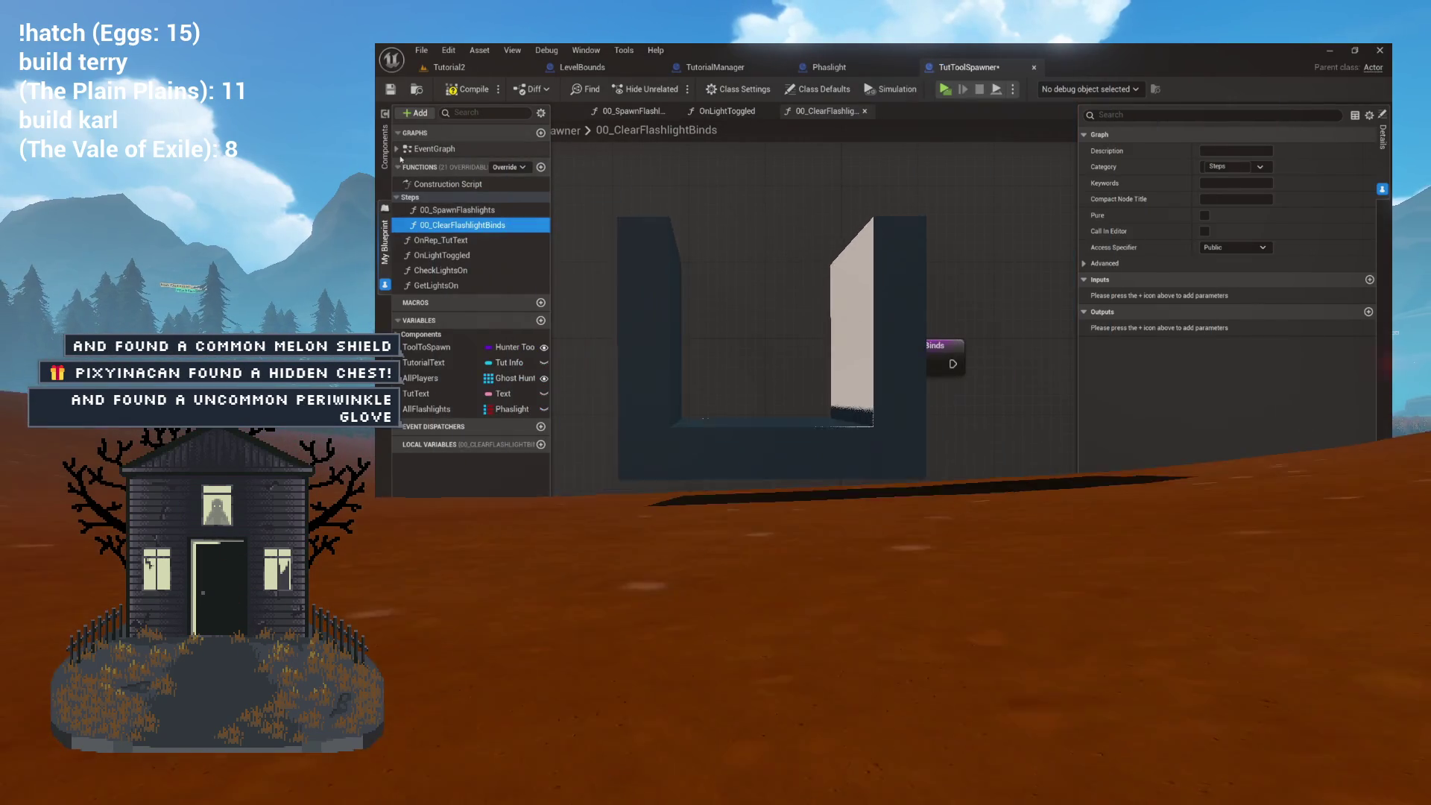
Select OnLightToggled and begin editing its category in Details.
drag(839, 272, 609, 229)
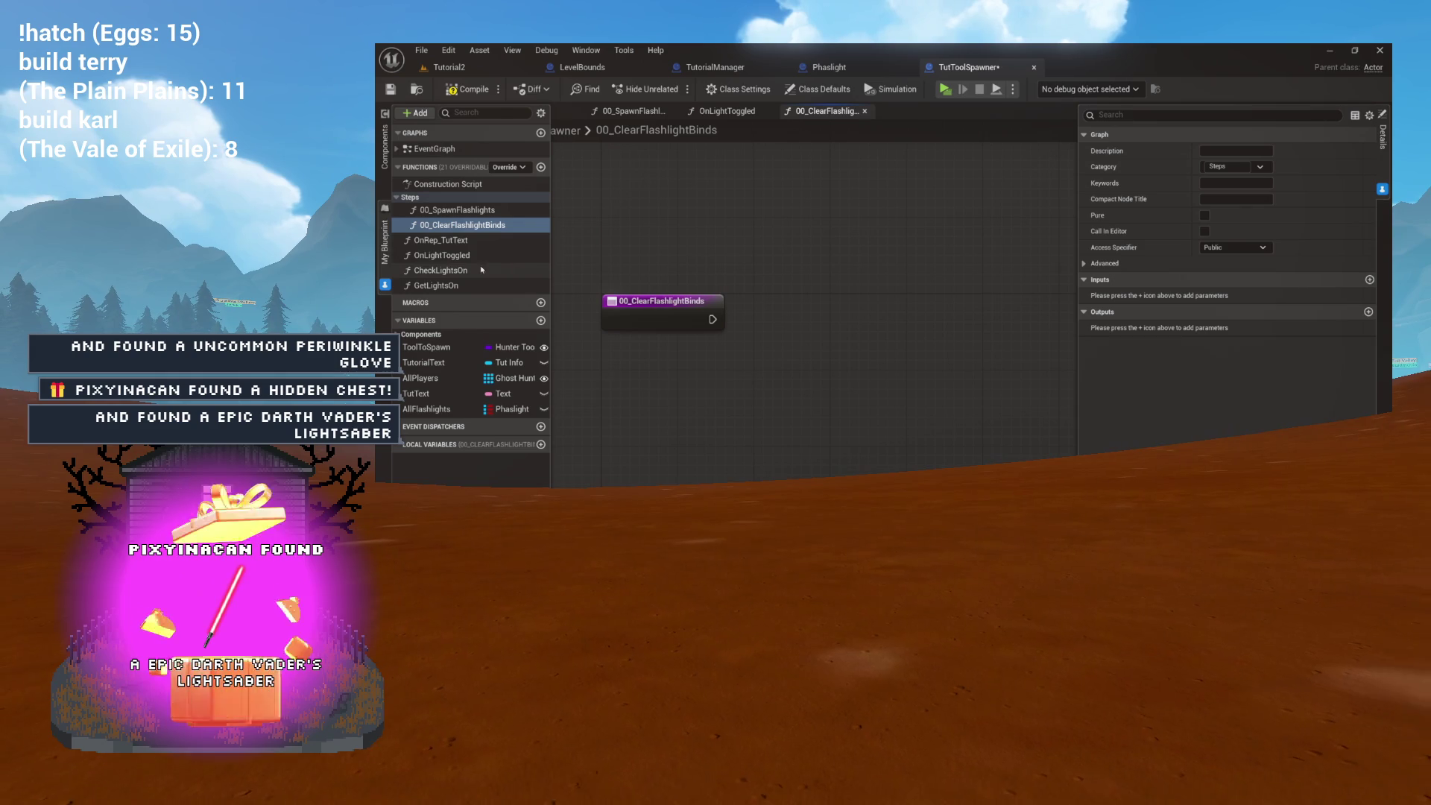
click(444, 255)
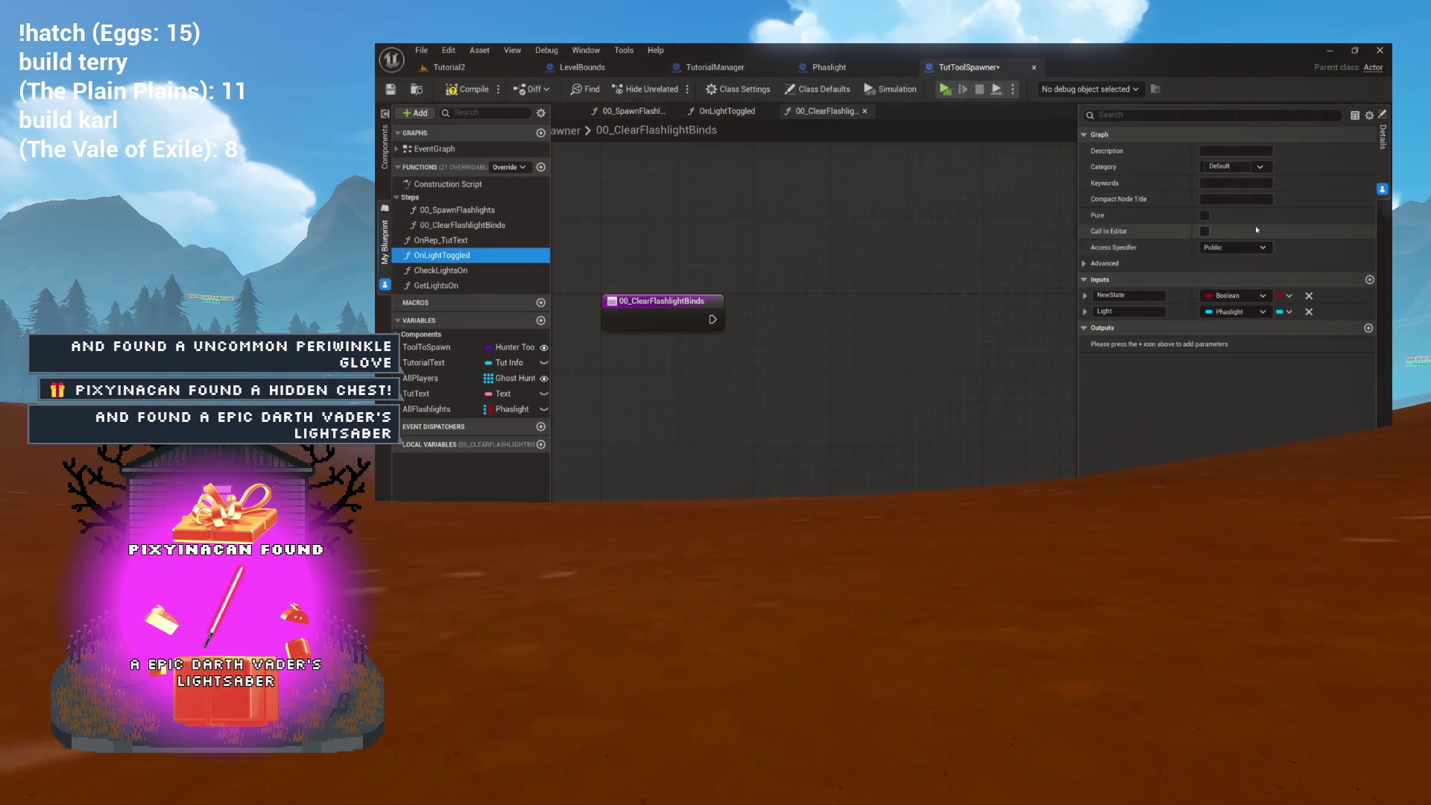
click(1096, 167)
text(Flashl)
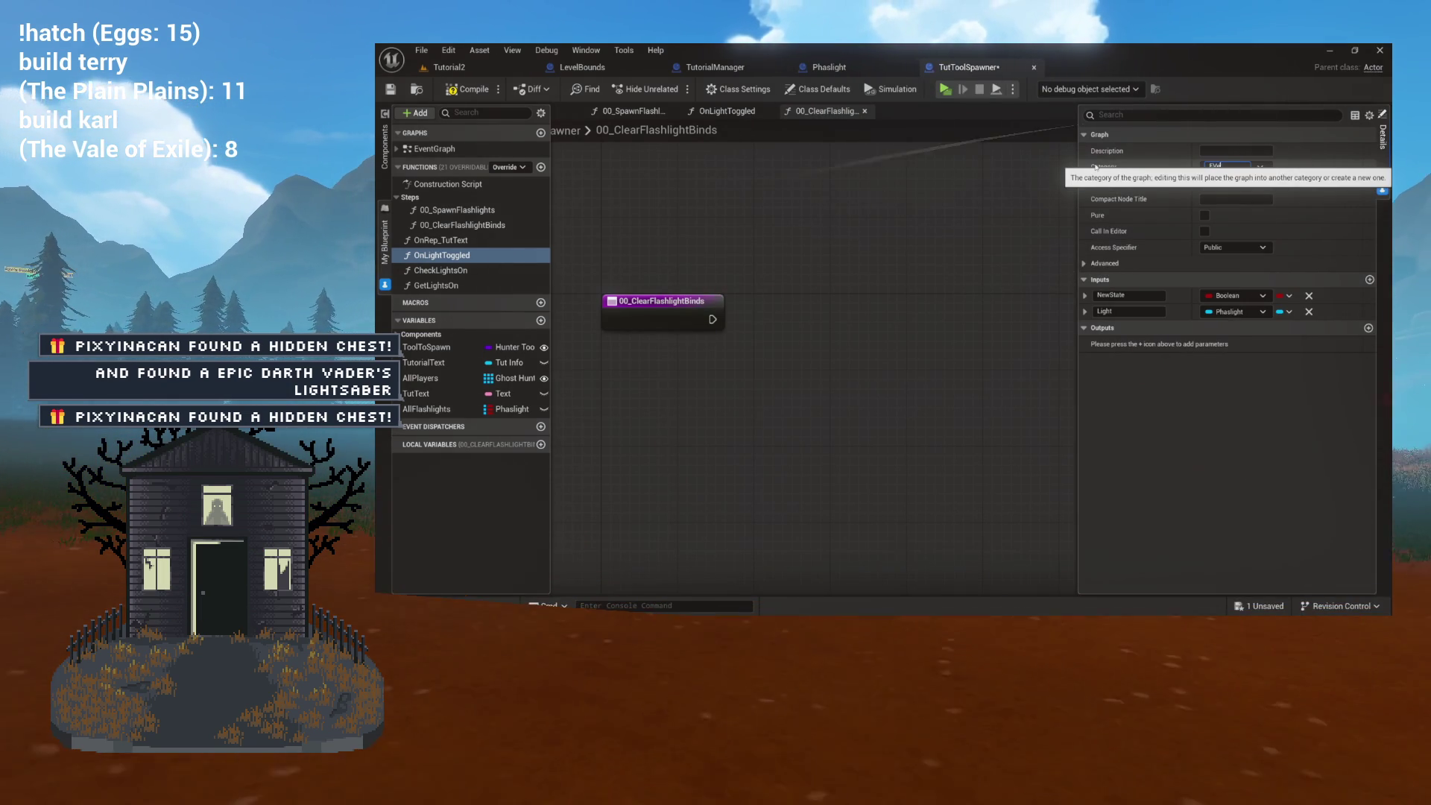
Set OnLightToggled's category to Events and CheckLightsOn's category to Utilities.
key(BackSpace)
key(BackSpace)
key(BackSpace)
text(Events)
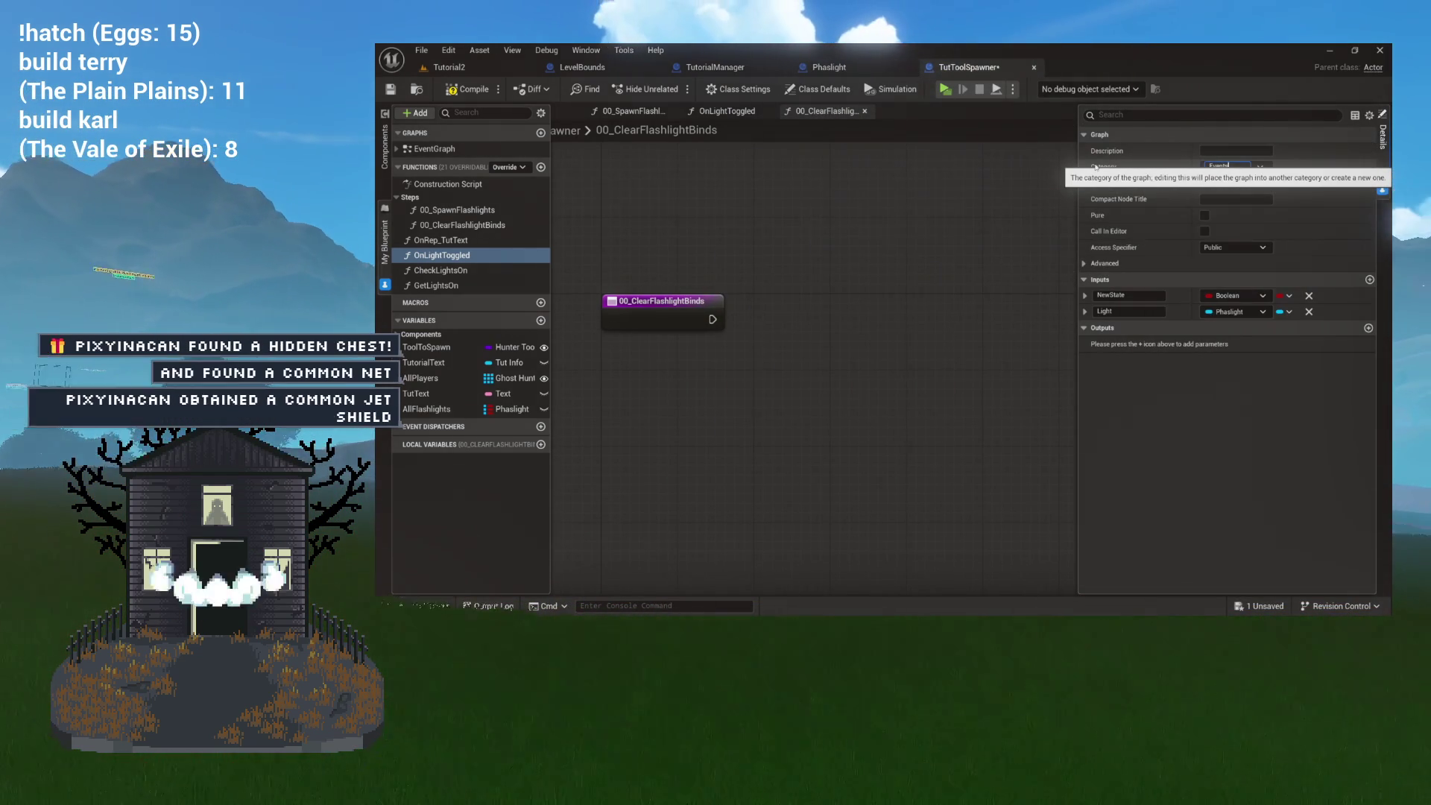
key(Return)
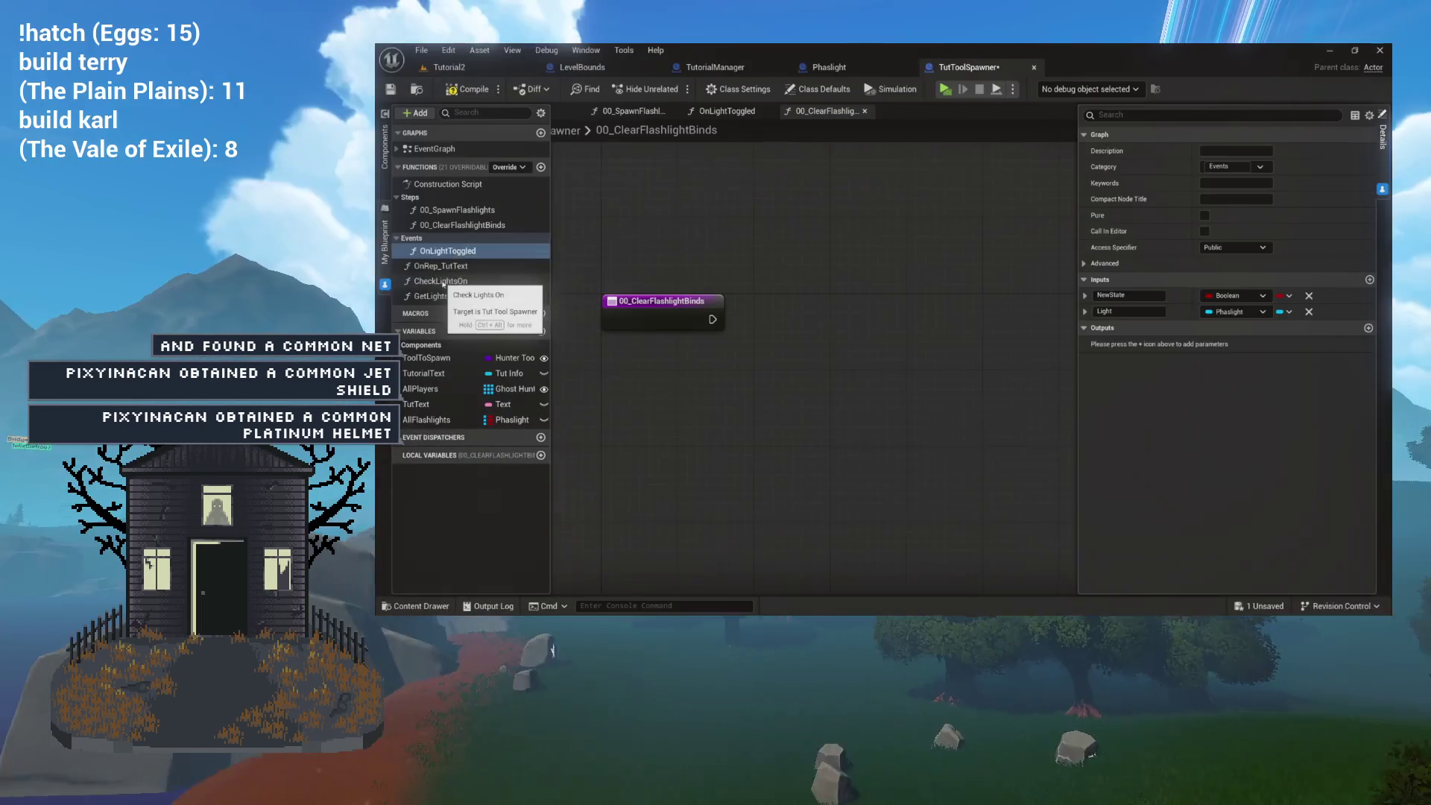
click(448, 281)
click(1226, 166)
text(Utilities)
key(Return)
Move GetLightsOn into Utilities and open the GetLightsOn and CheckLightsOn graphs.
drag(433, 310, 426, 293)
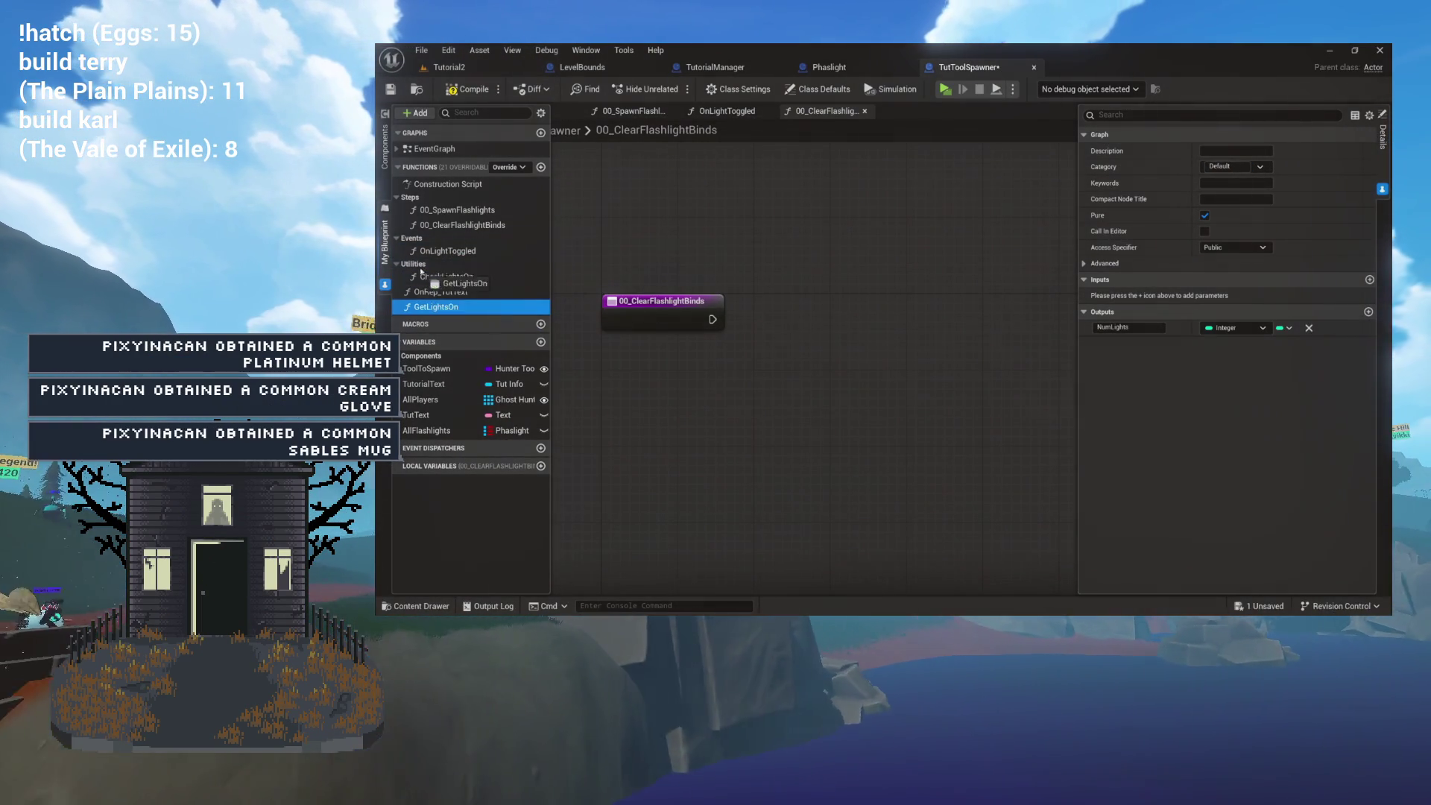
double_click(439, 295)
double_click(446, 276)
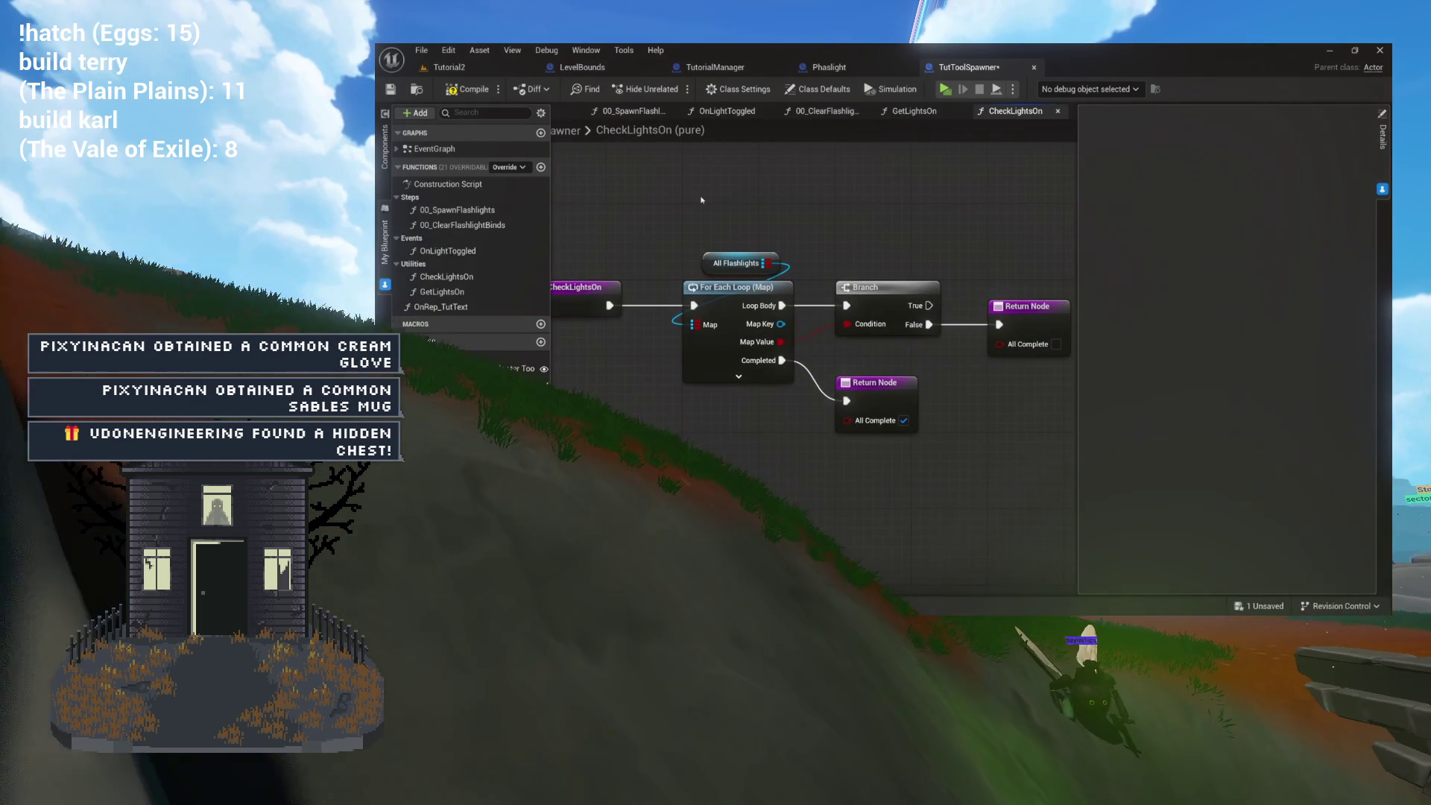
Look over the GetLightsOn and CheckLightsOn graphs, then close both of their tabs.
click(912, 111)
mouse_move(907, 166)
mouse_down()
mouse_move(692, 182)
mouse_move(772, 187)
mouse_up()
drag(769, 340, 825, 312)
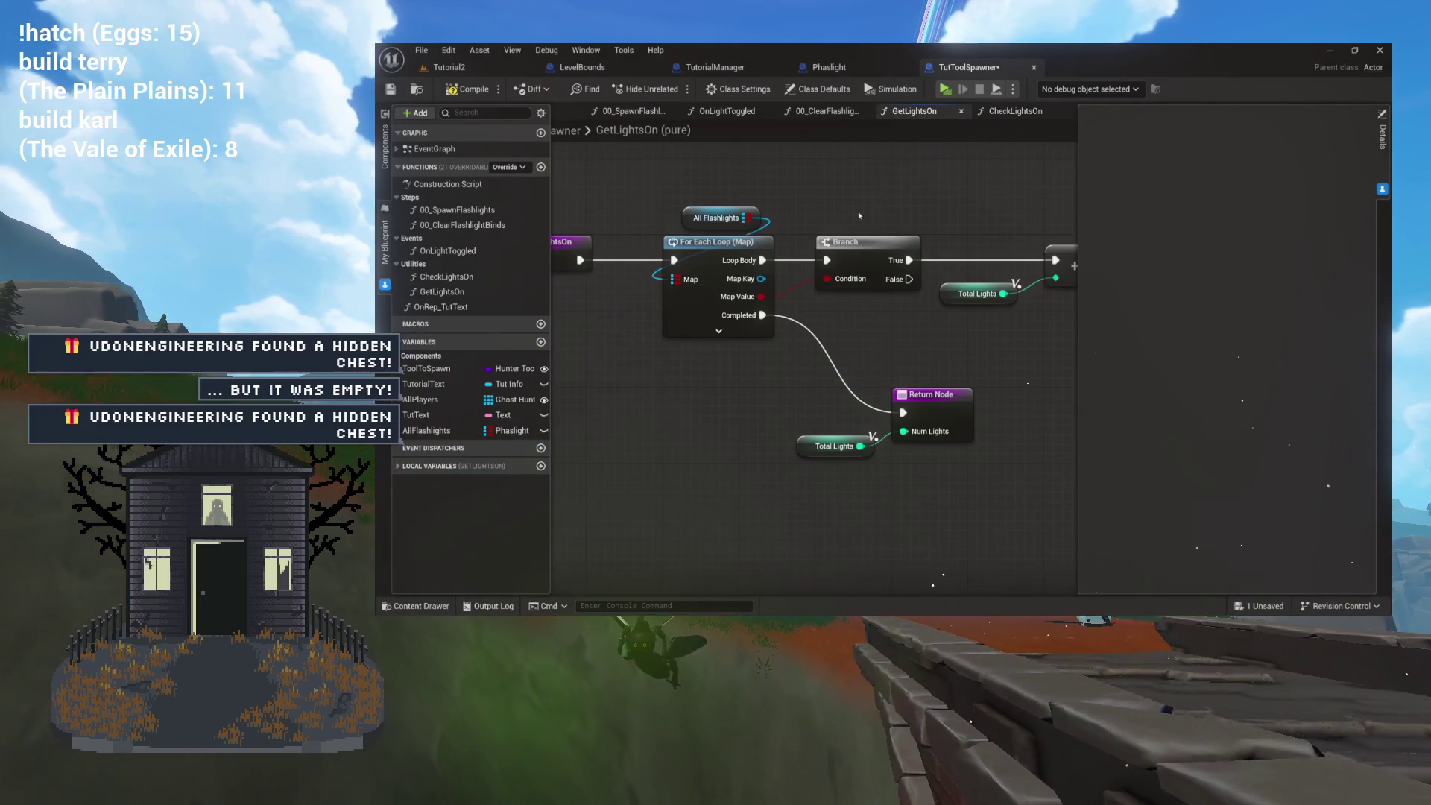
click(1014, 111)
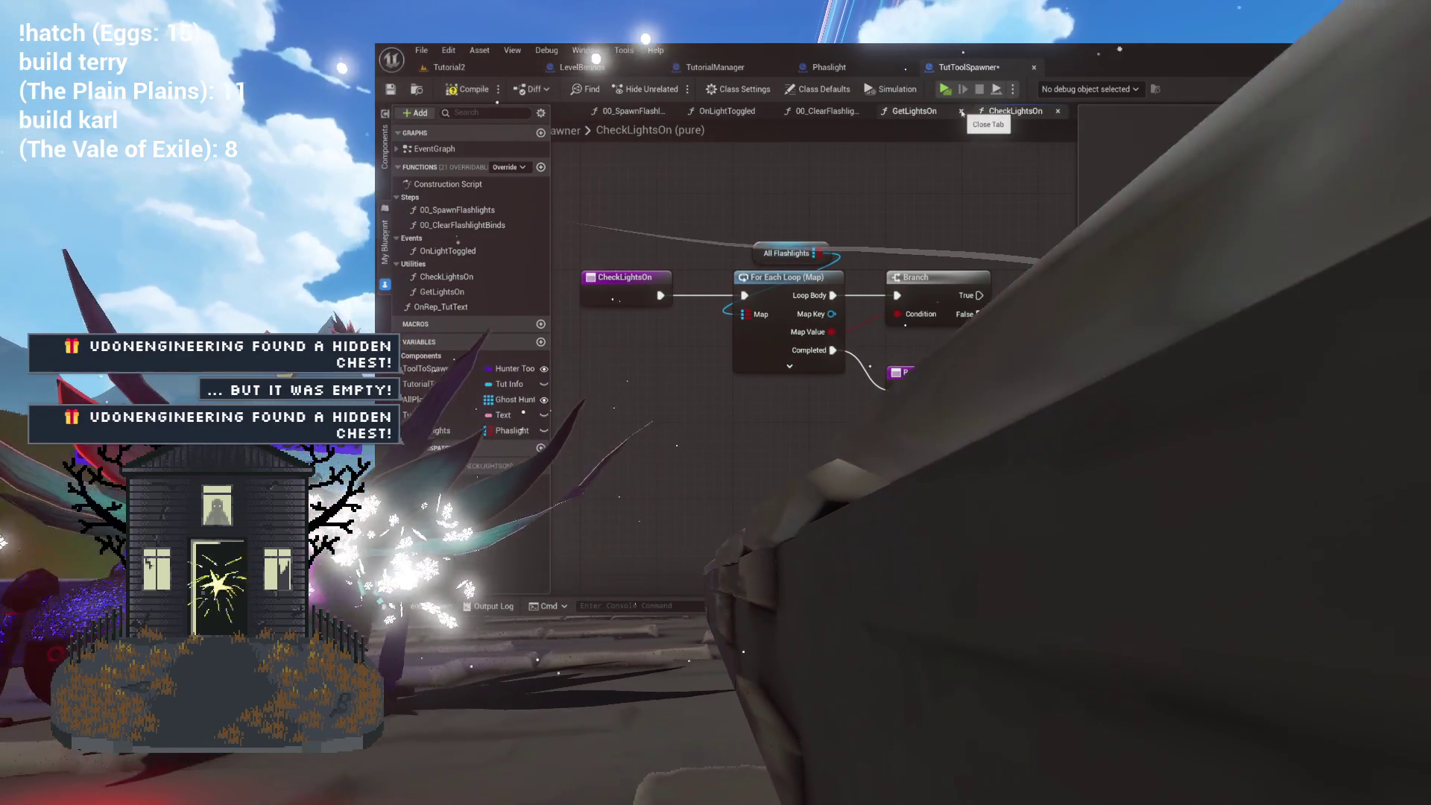
middle_click(973, 111)
middle_click(914, 111)
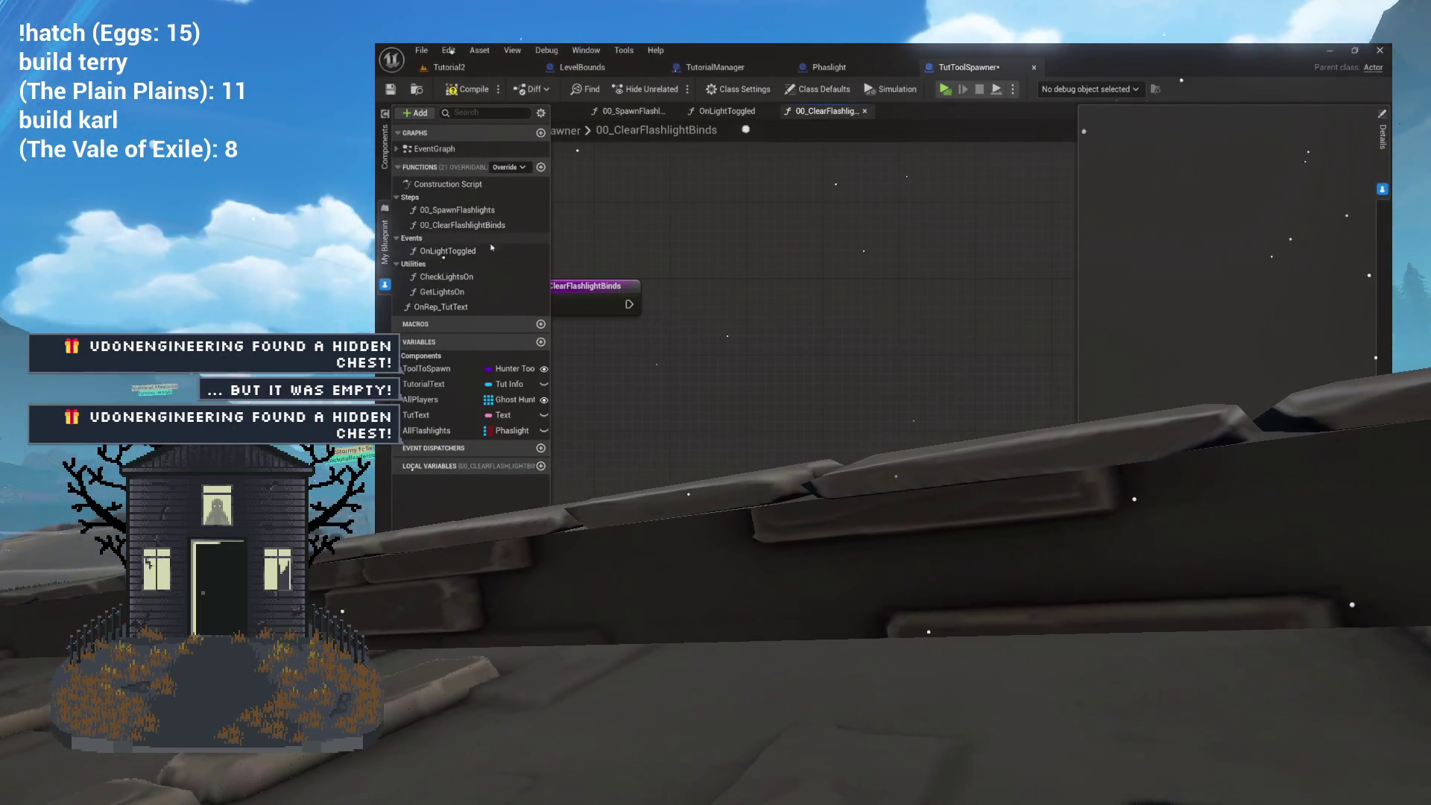
Loop over All Flashlights with a For Each Loop (Map) wired from the function entry.
mouse_move(419, 439)
mouse_down()
mouse_move(791, 223)
mouse_move(743, 301)
mouse_up()
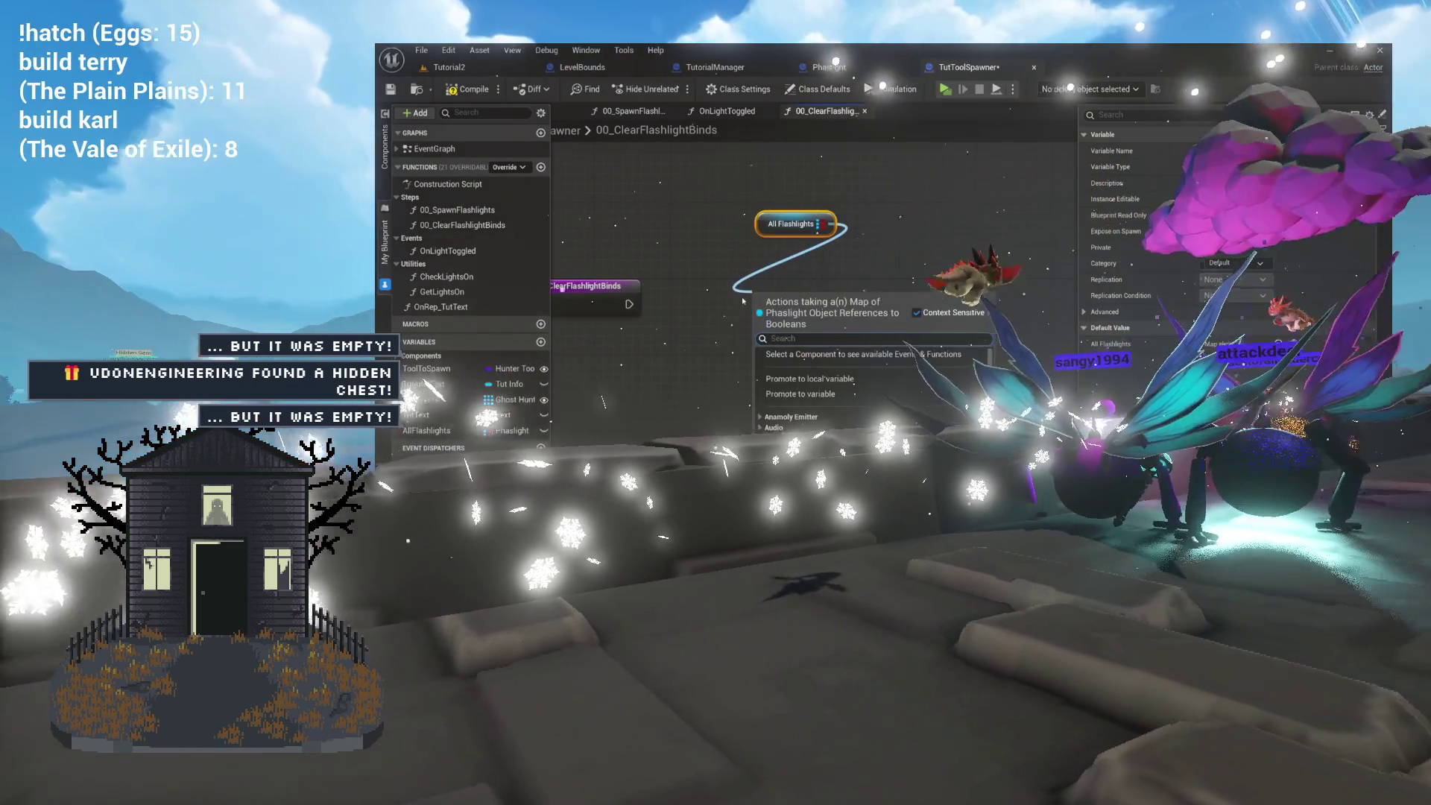
text(for each)
key(Return)
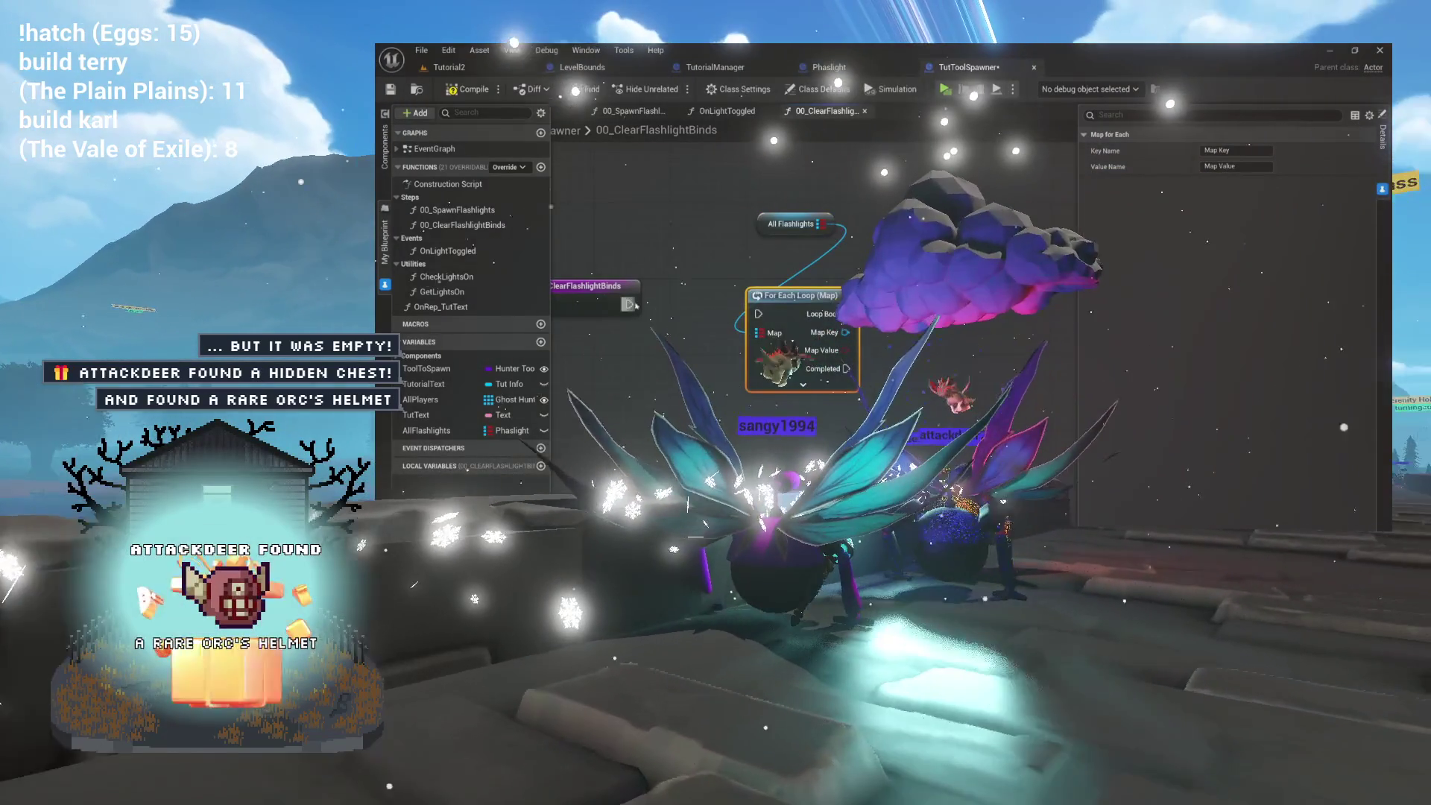
drag(629, 304, 758, 314)
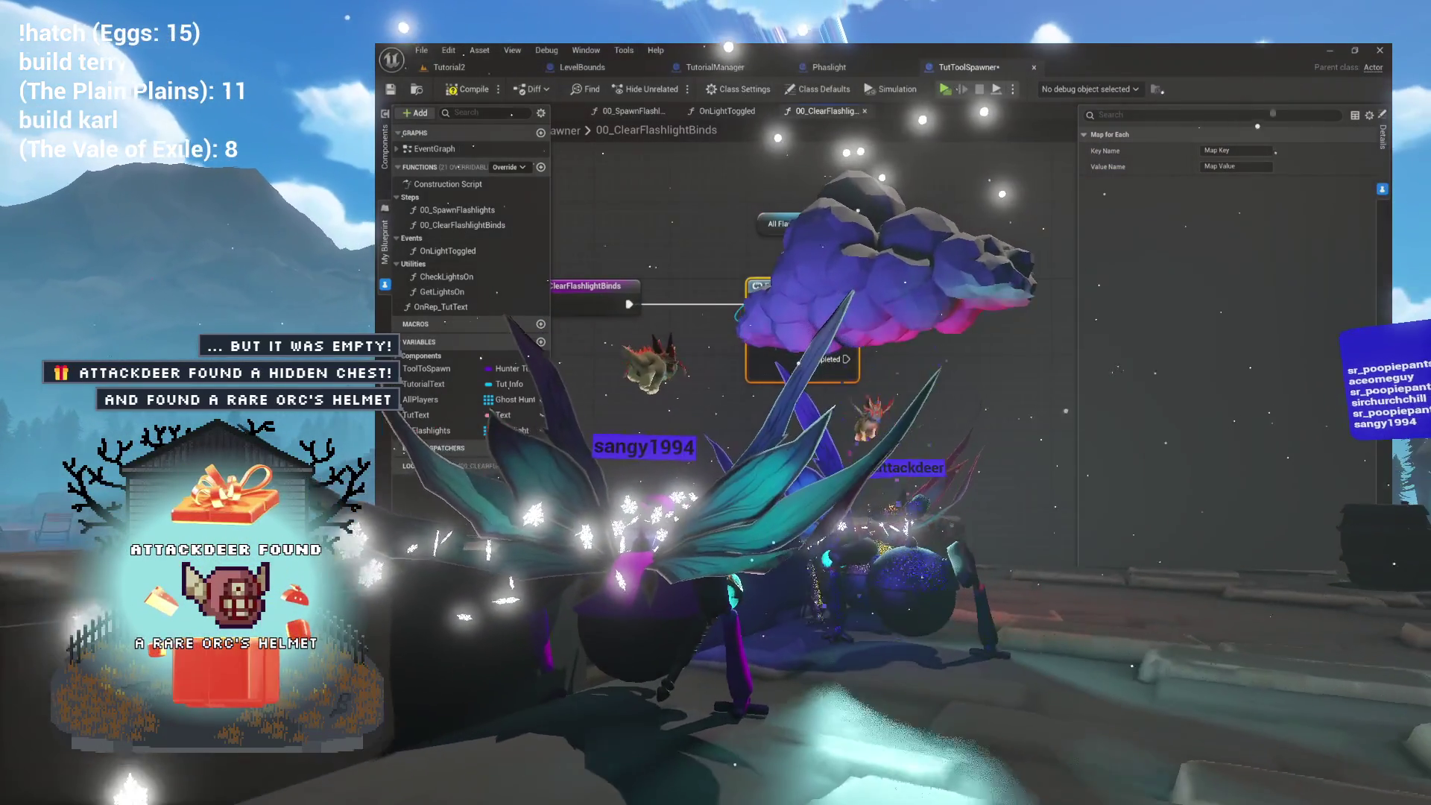
click(435, 430)
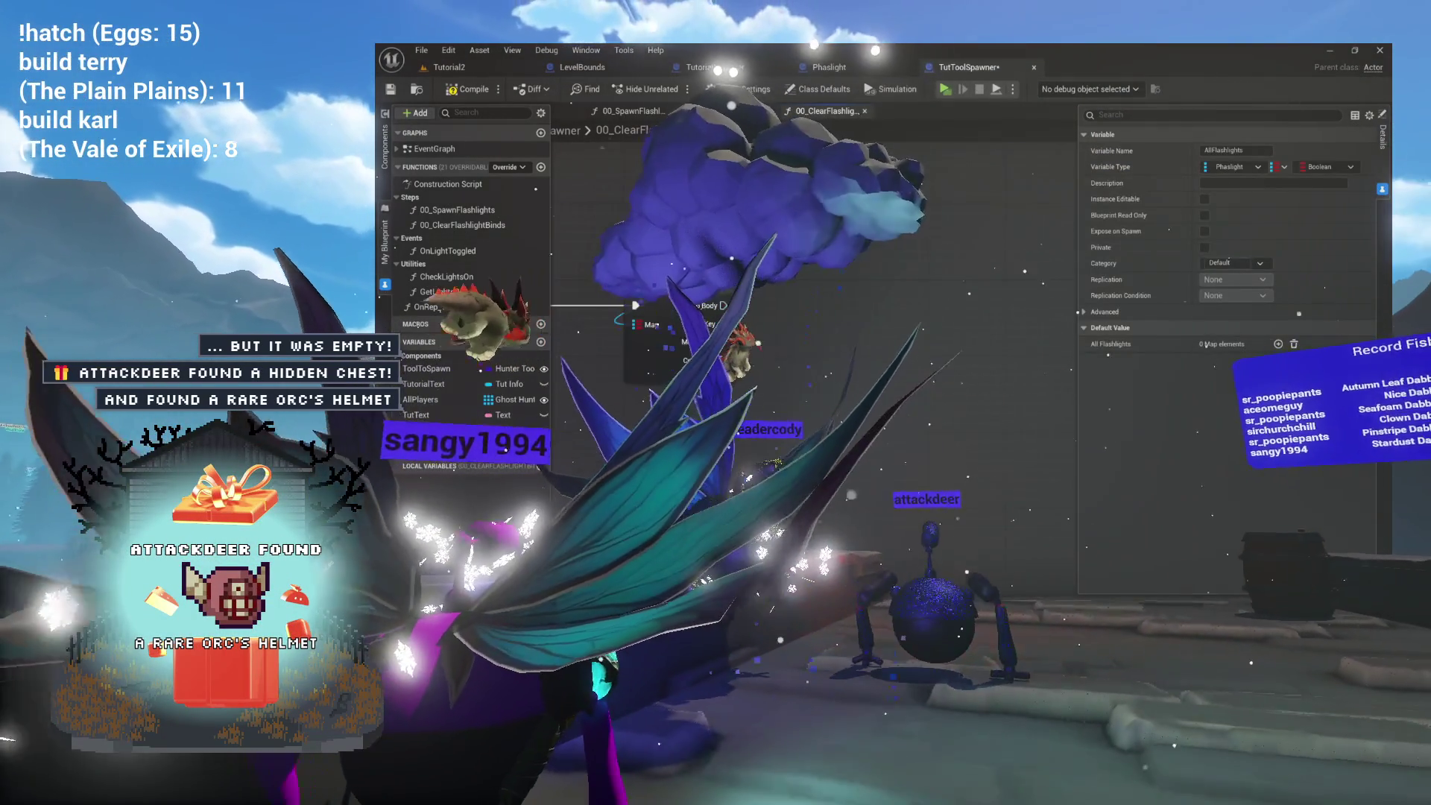
Add Unbind all Events from Power Toggled on each loop Map Key.
drag(721, 324, 788, 319)
text(unbind)
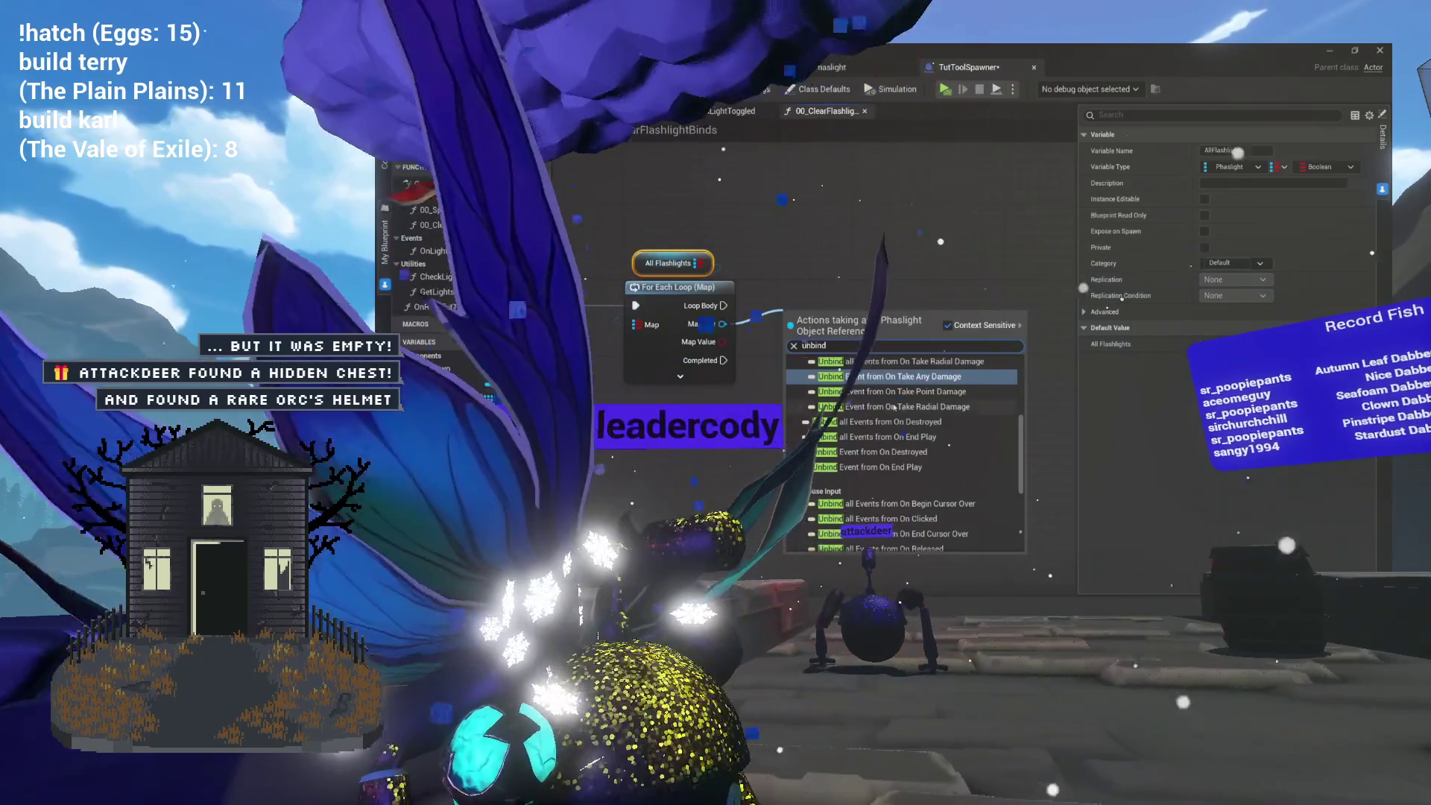
scroll(894, 406, up, 5)
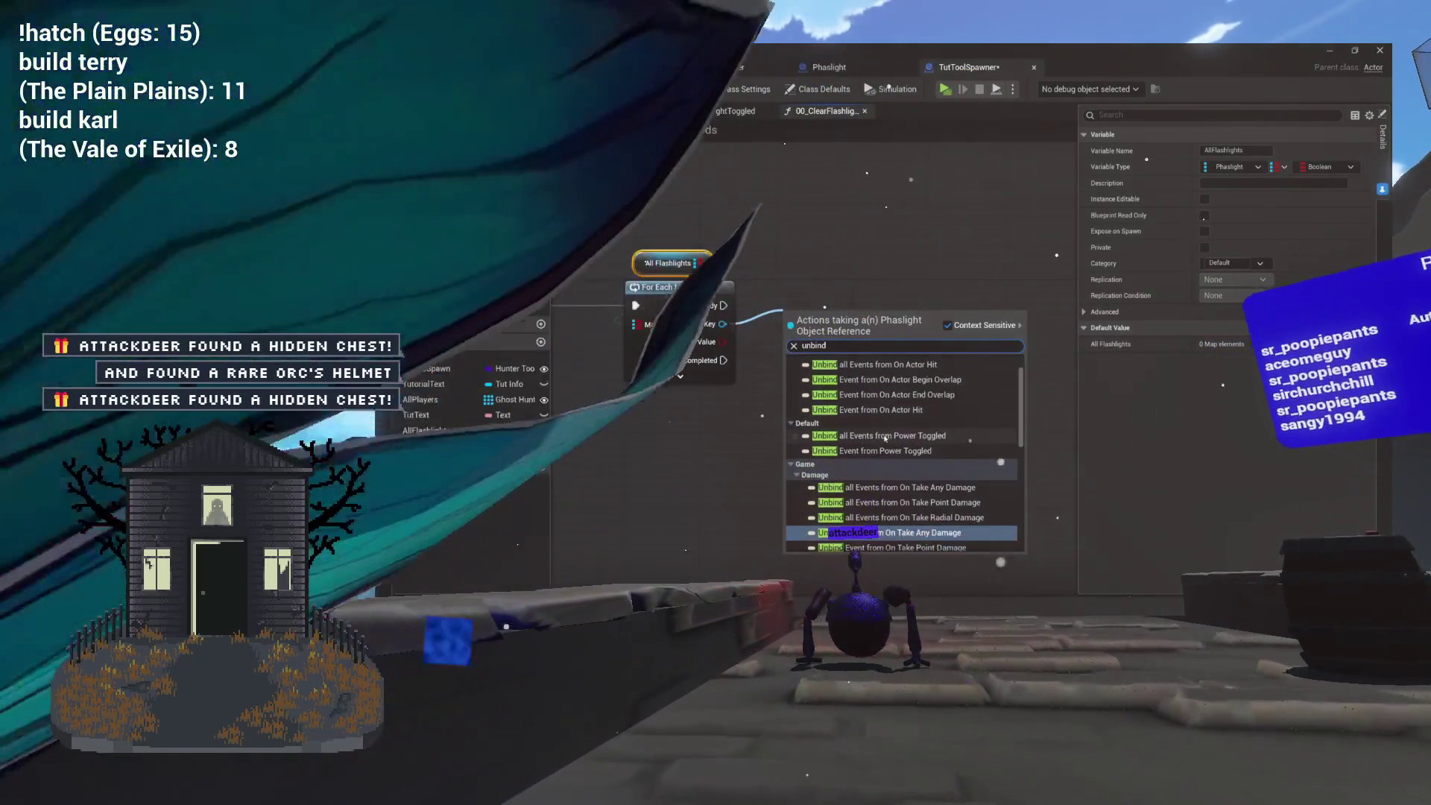
click(885, 435)
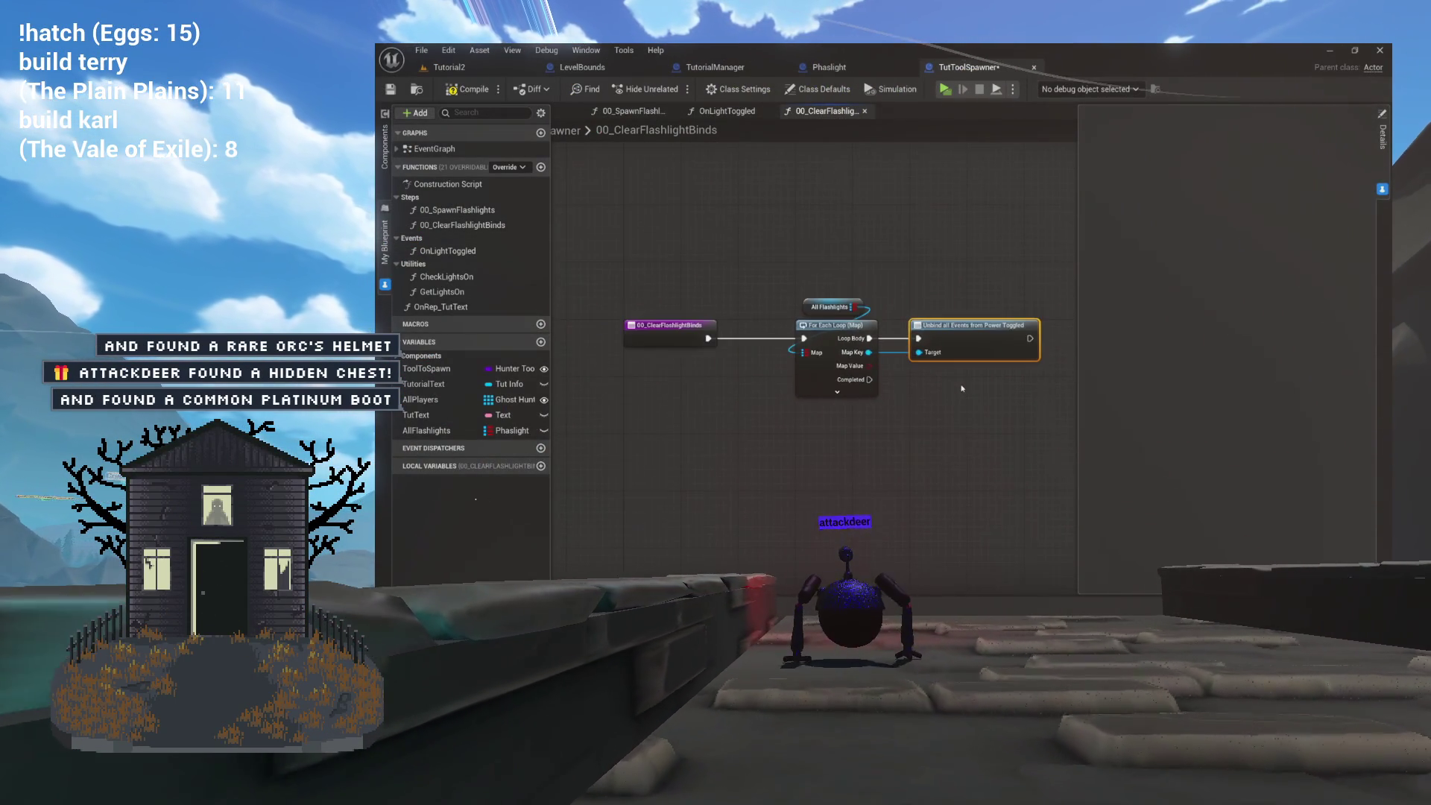
scroll(909, 390, down, 2)
scroll(909, 389, up, 2)
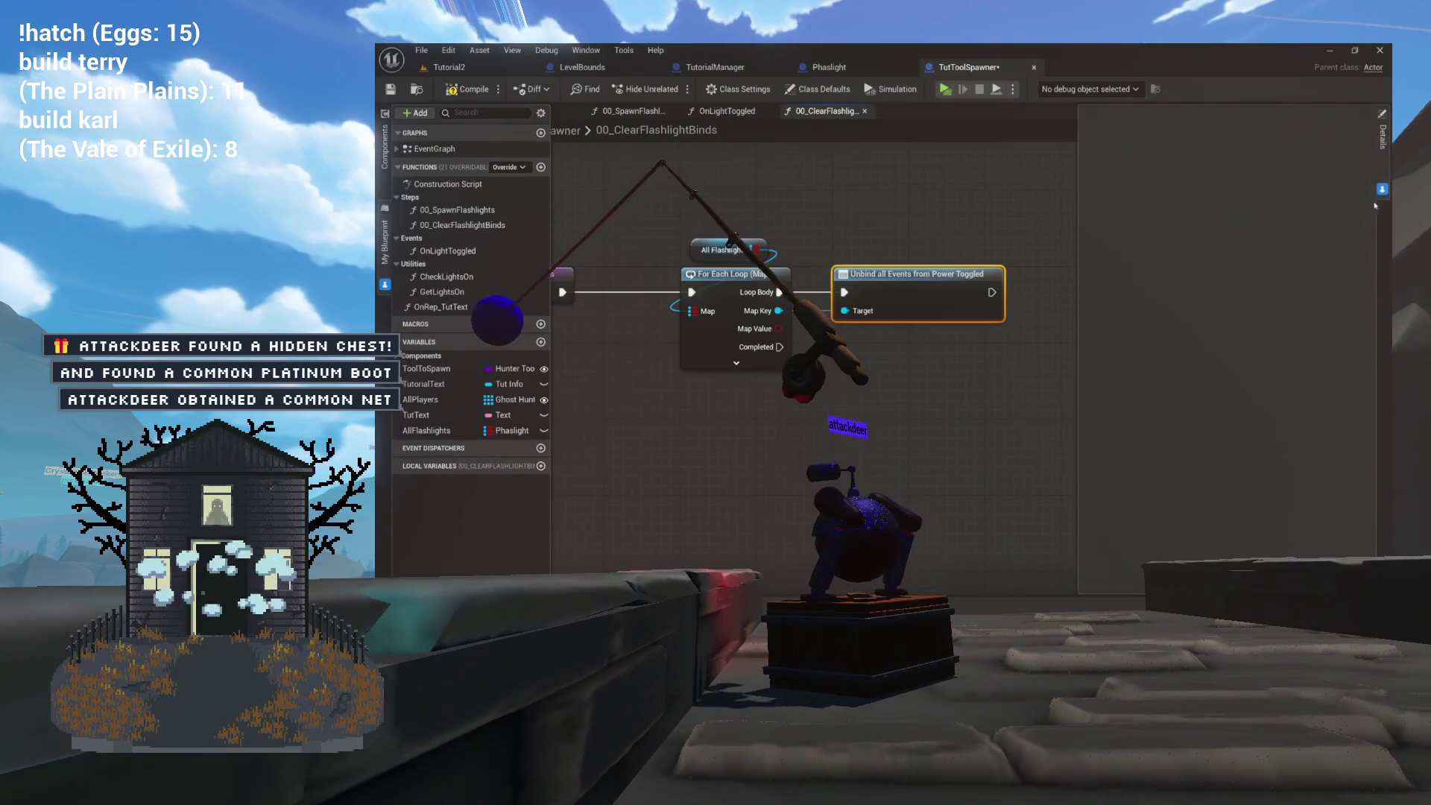
mouse_move(928, 427)
mouse_down()
mouse_move(1000, 440)
mouse_move(944, 468)
mouse_up()
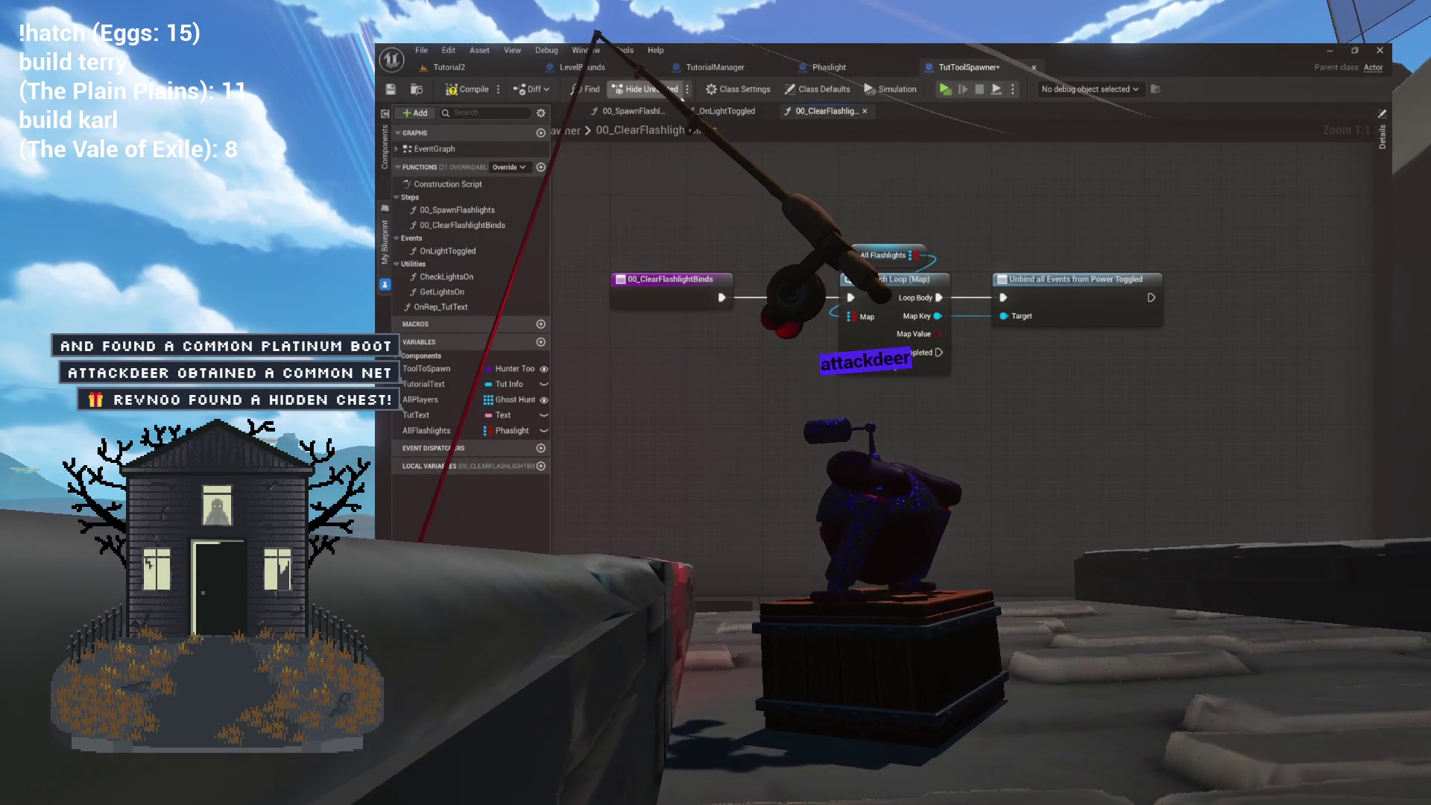
click(727, 110)
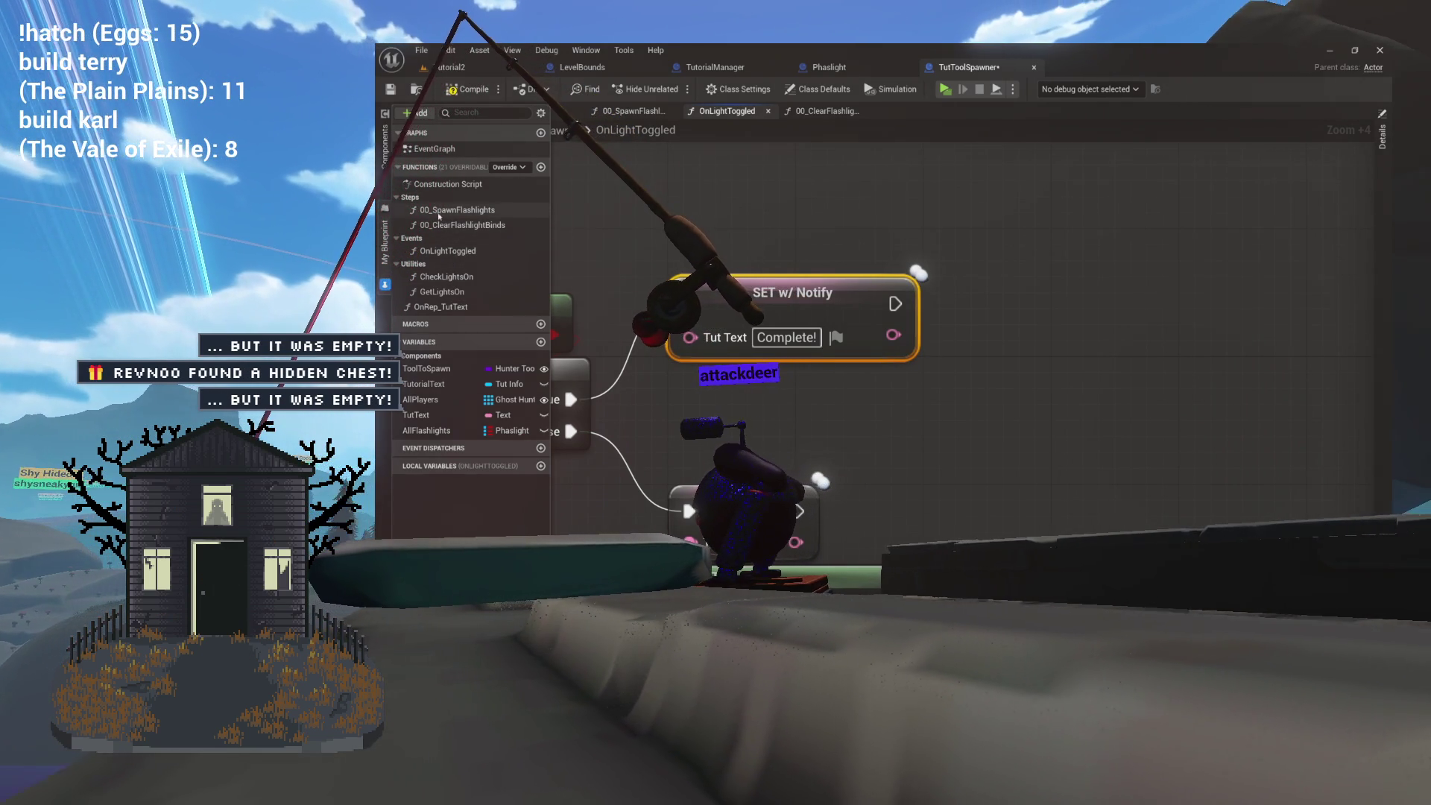
Call 00_ClearFlashlightBinds after SET w/ Notify in OnLightToggled and compile the Blueprint.
mouse_move(462, 224)
mouse_down()
mouse_move(932, 261)
mouse_move(1007, 253)
mouse_up()
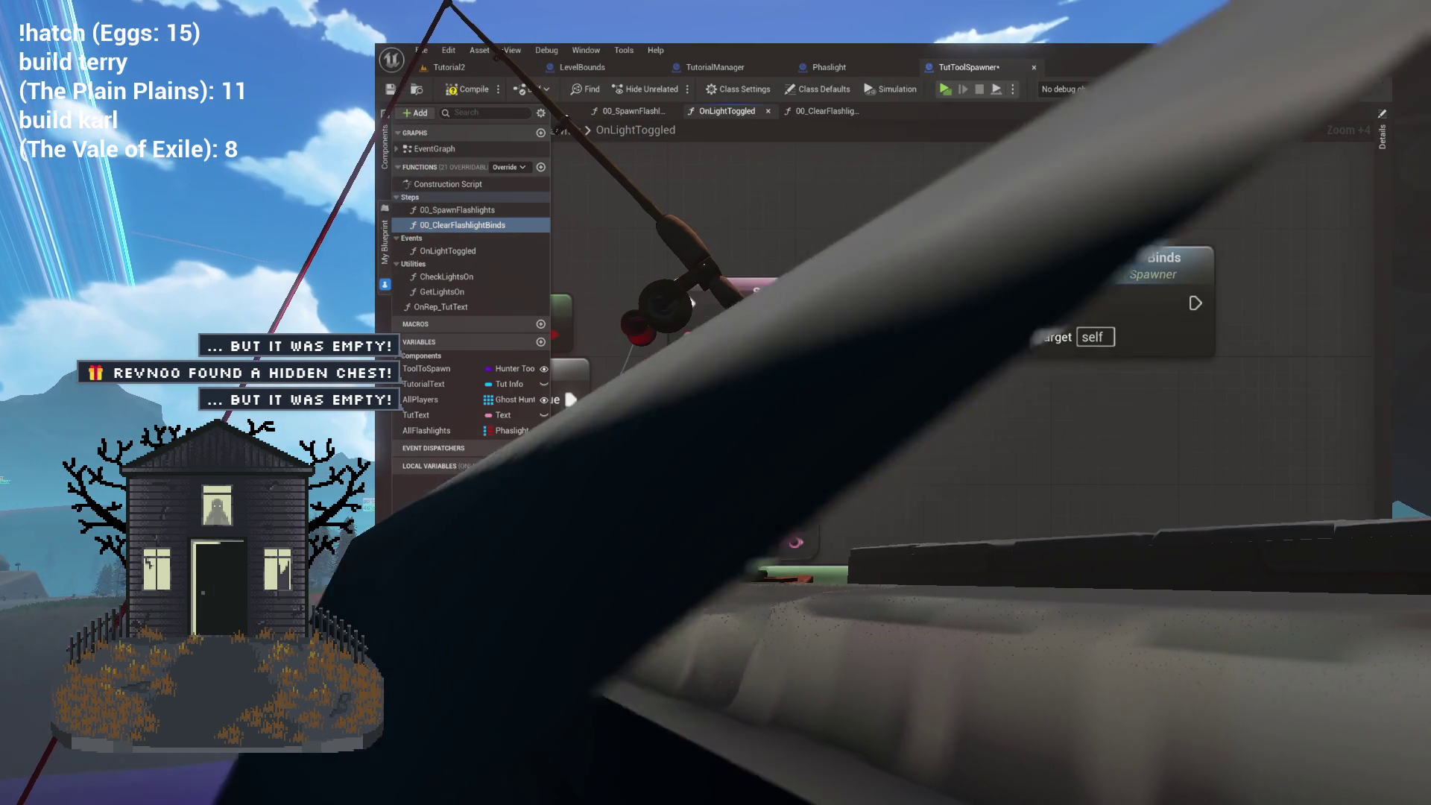
drag(894, 303, 1022, 303)
drag(1117, 257, 1166, 257)
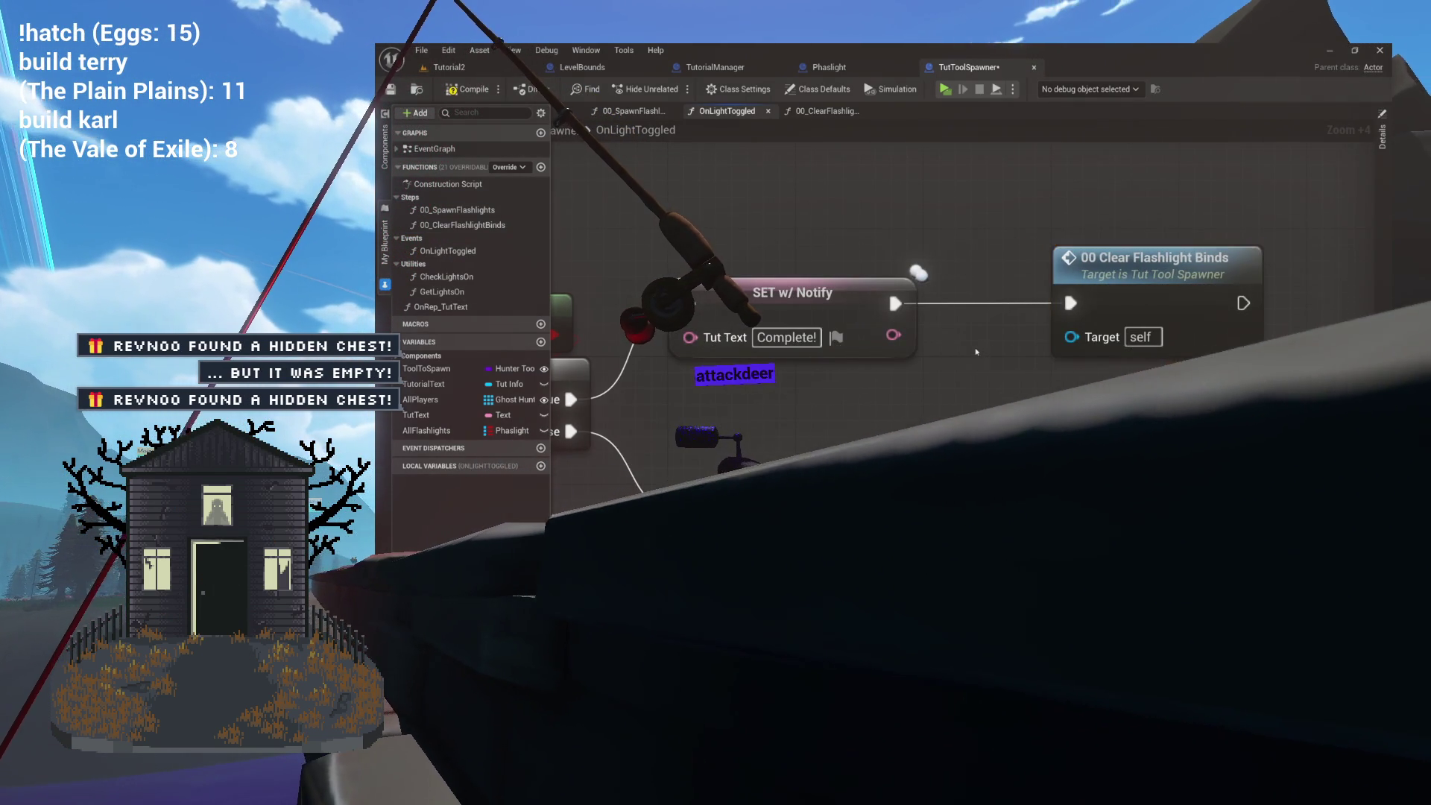
scroll(976, 352, down, 4)
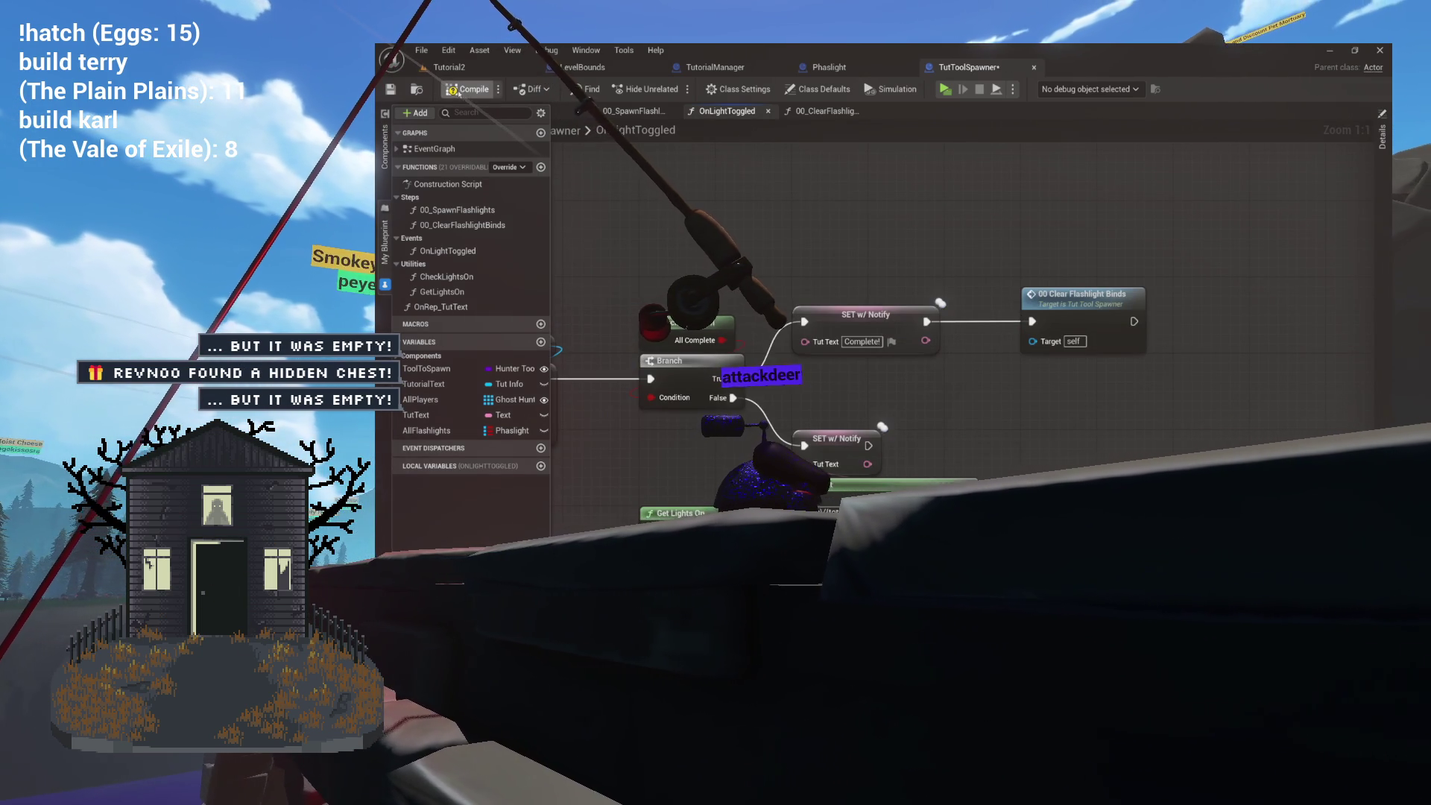
click(451, 89)
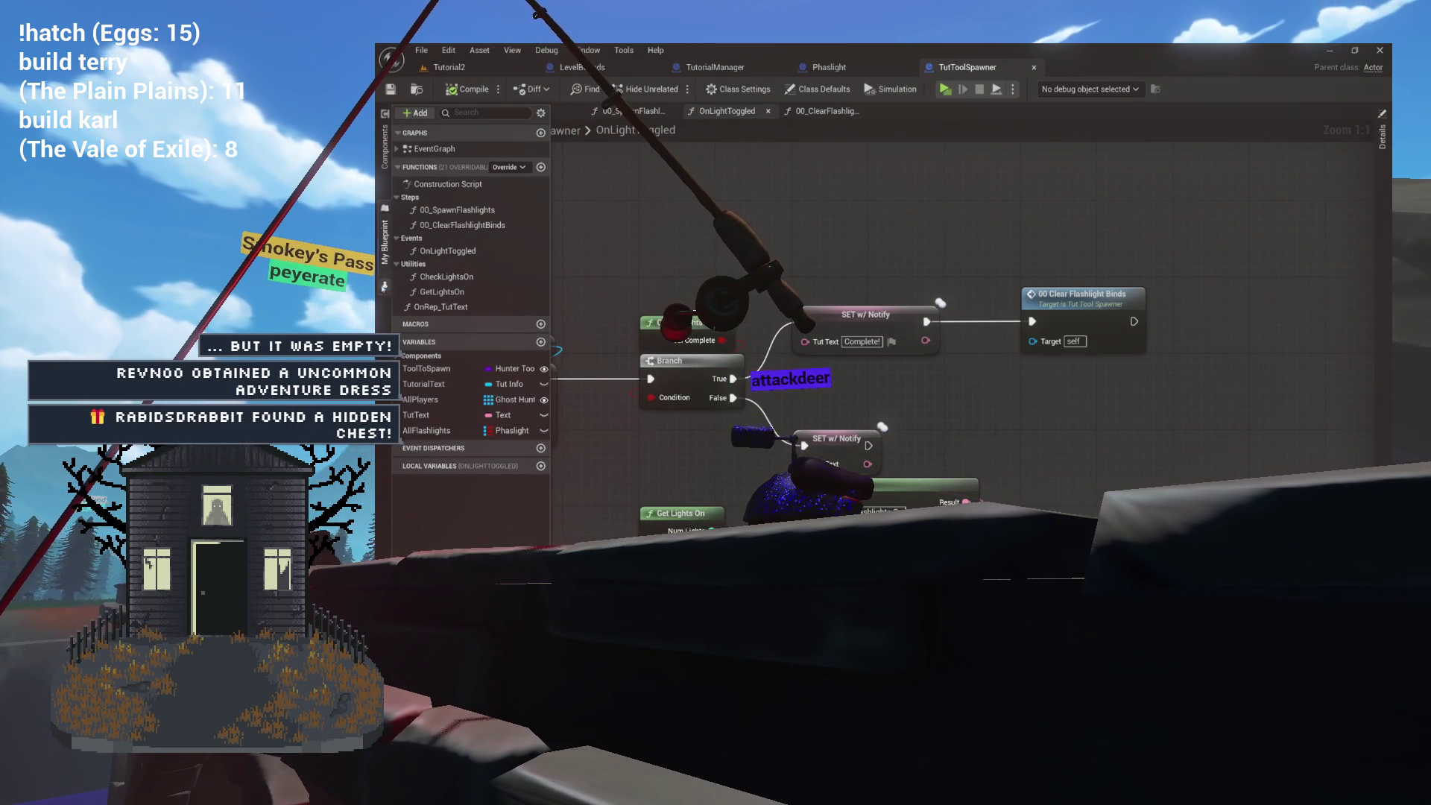
drag(605, 254, 850, 232)
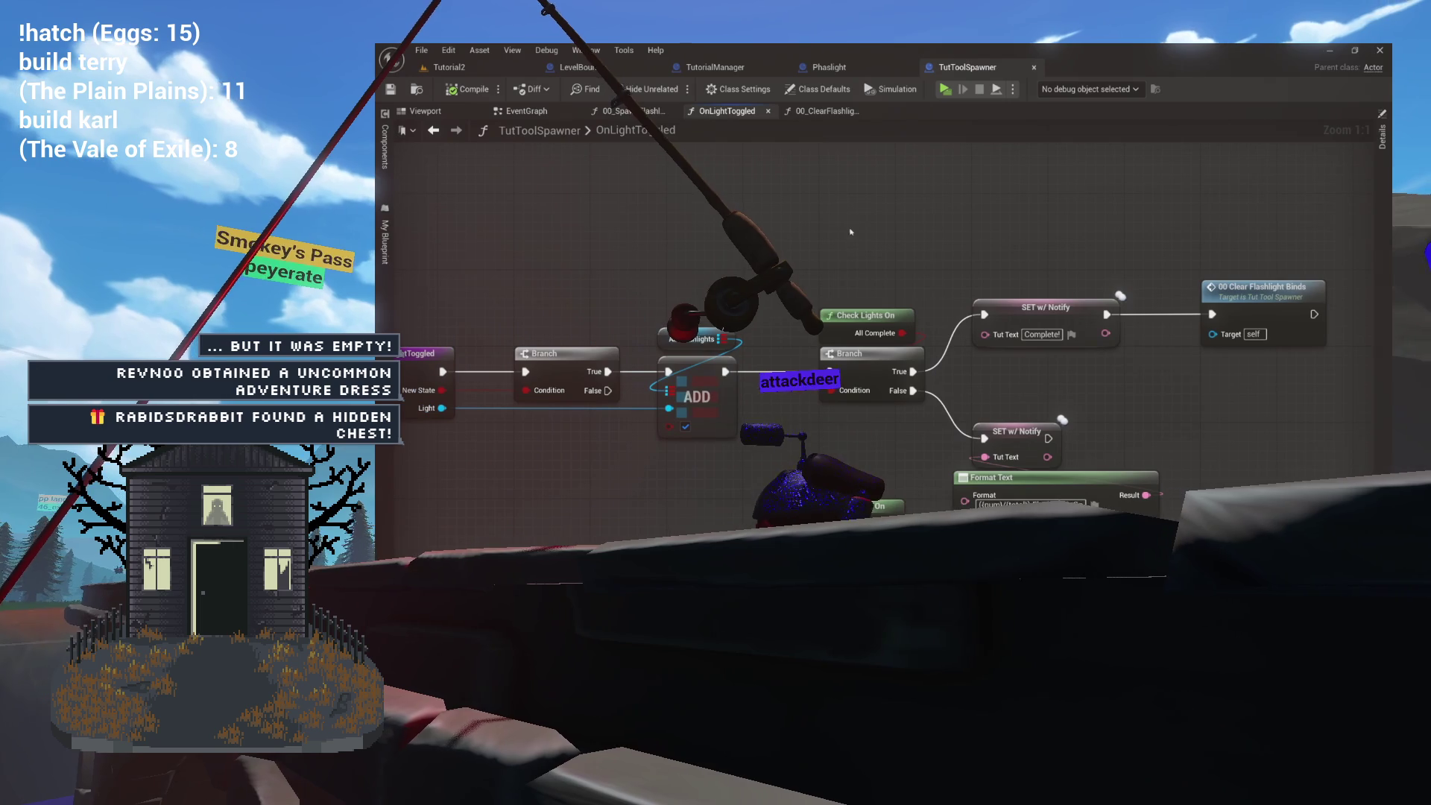
click(529, 110)
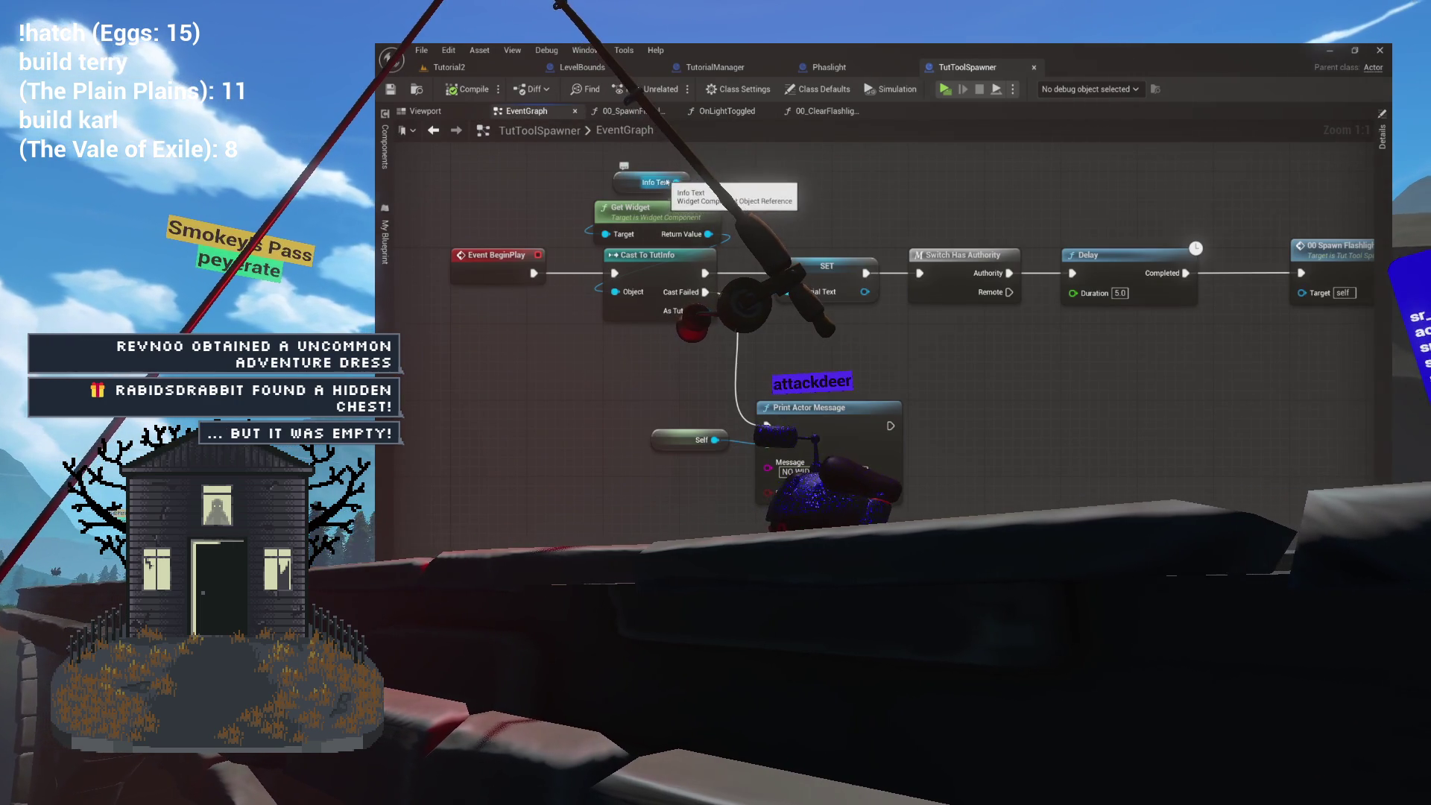
Inspect the 00_ClearFlashlightBinds graph, zooming out to see its whole loop.
click(825, 111)
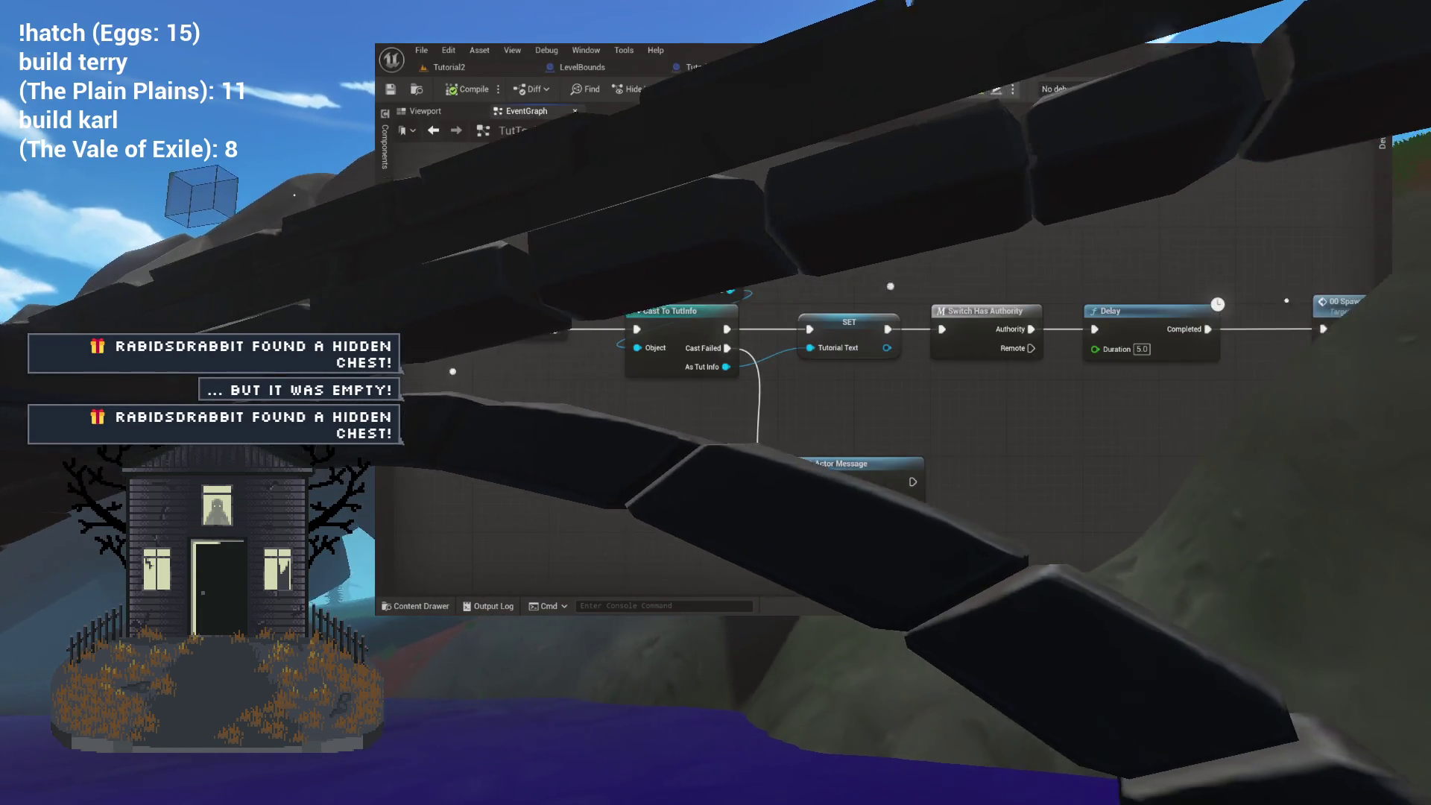
scroll(806, 387, down, 3)
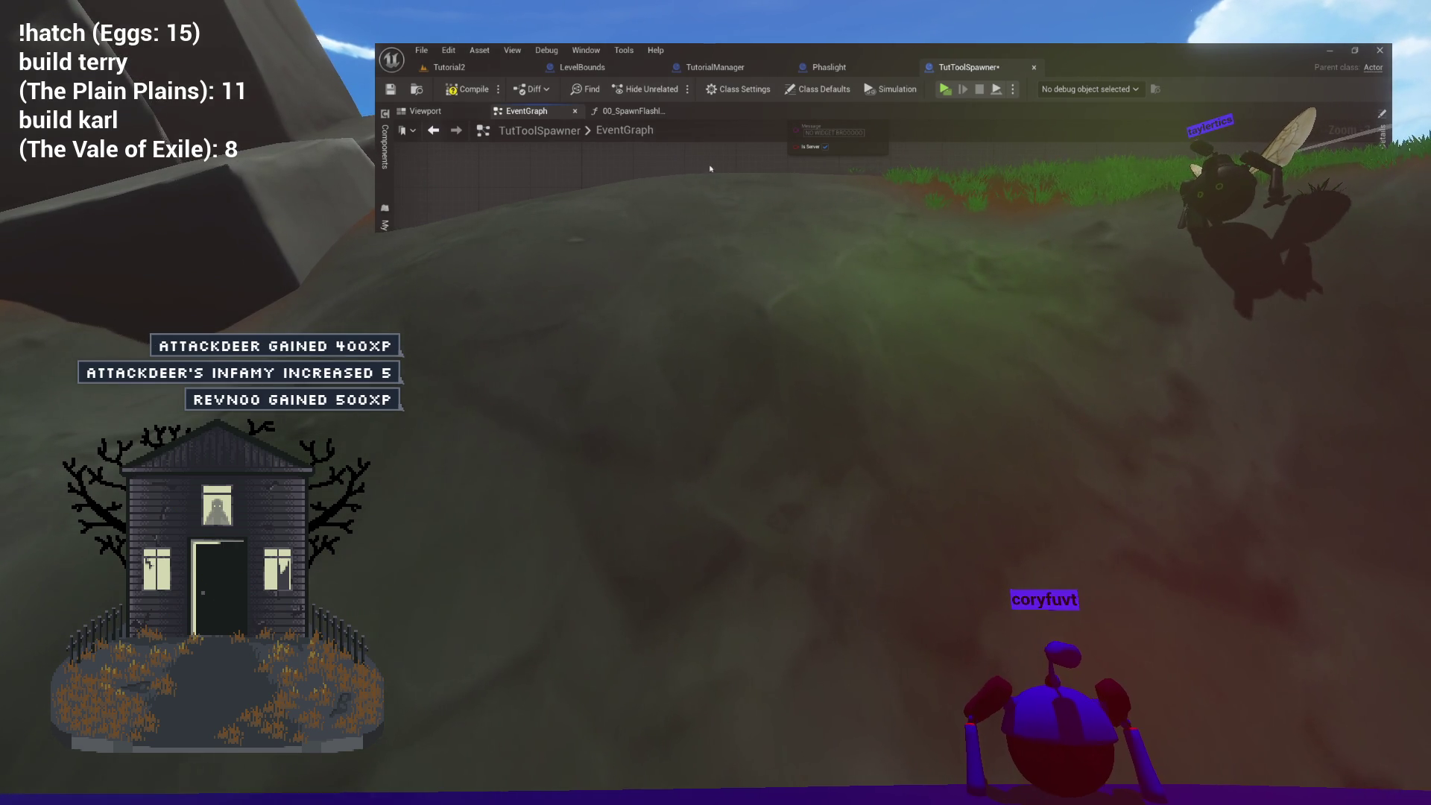
Compile TutToolSpawner, return to the EventGraph and detach the wire from the Spawn Flashlights call.
click(485, 89)
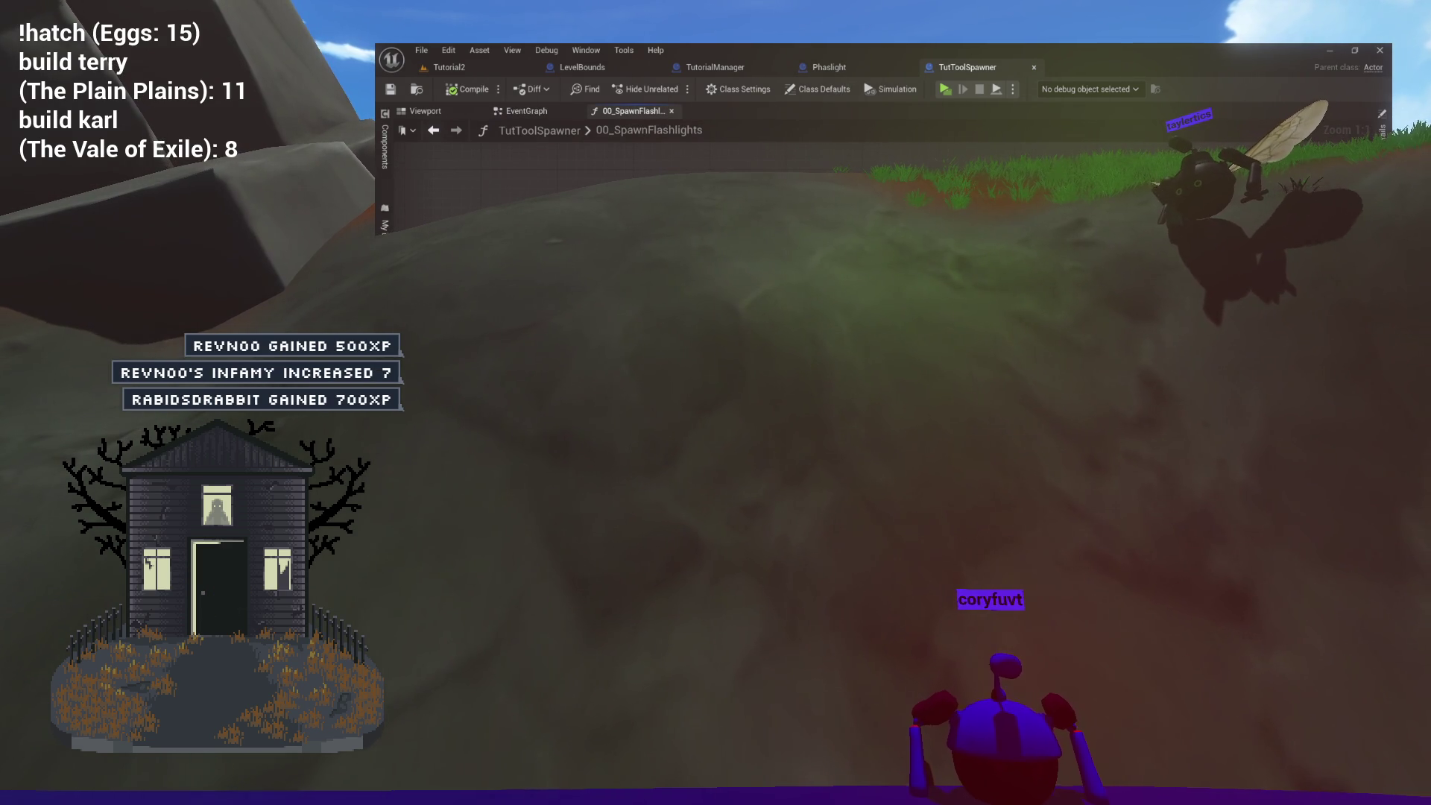
scroll(883, 186, down, 3)
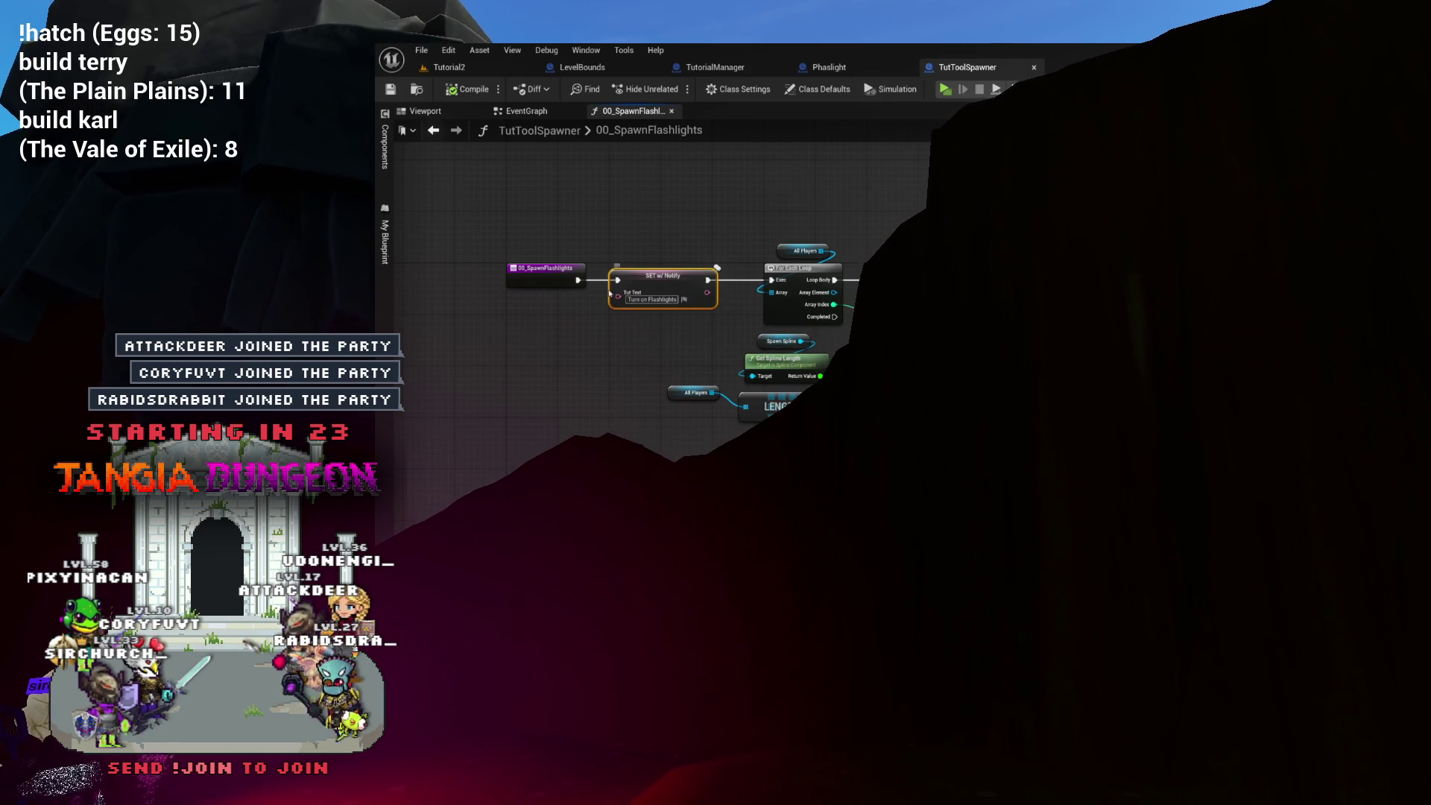
key(alt+Left)
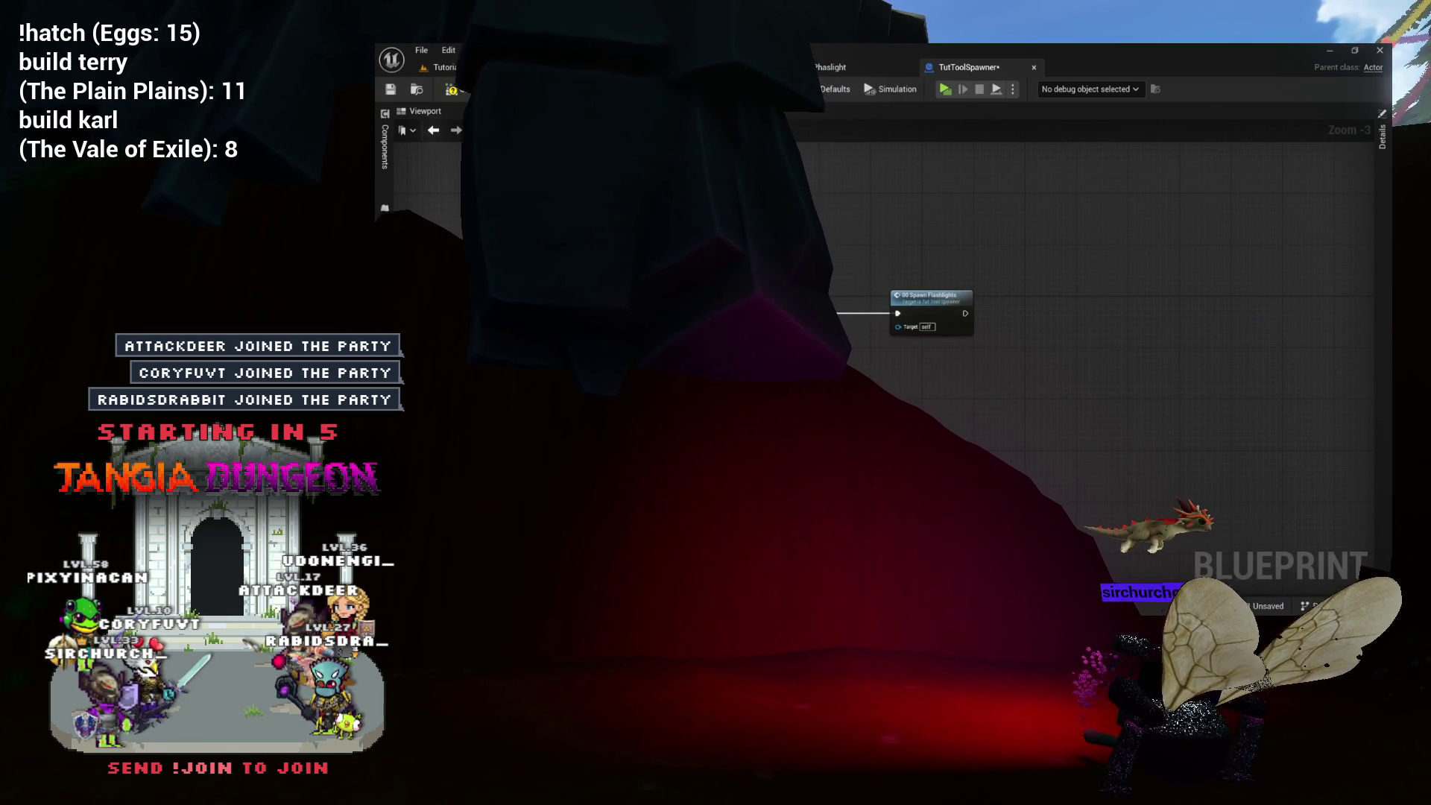
drag(897, 313, 836, 316)
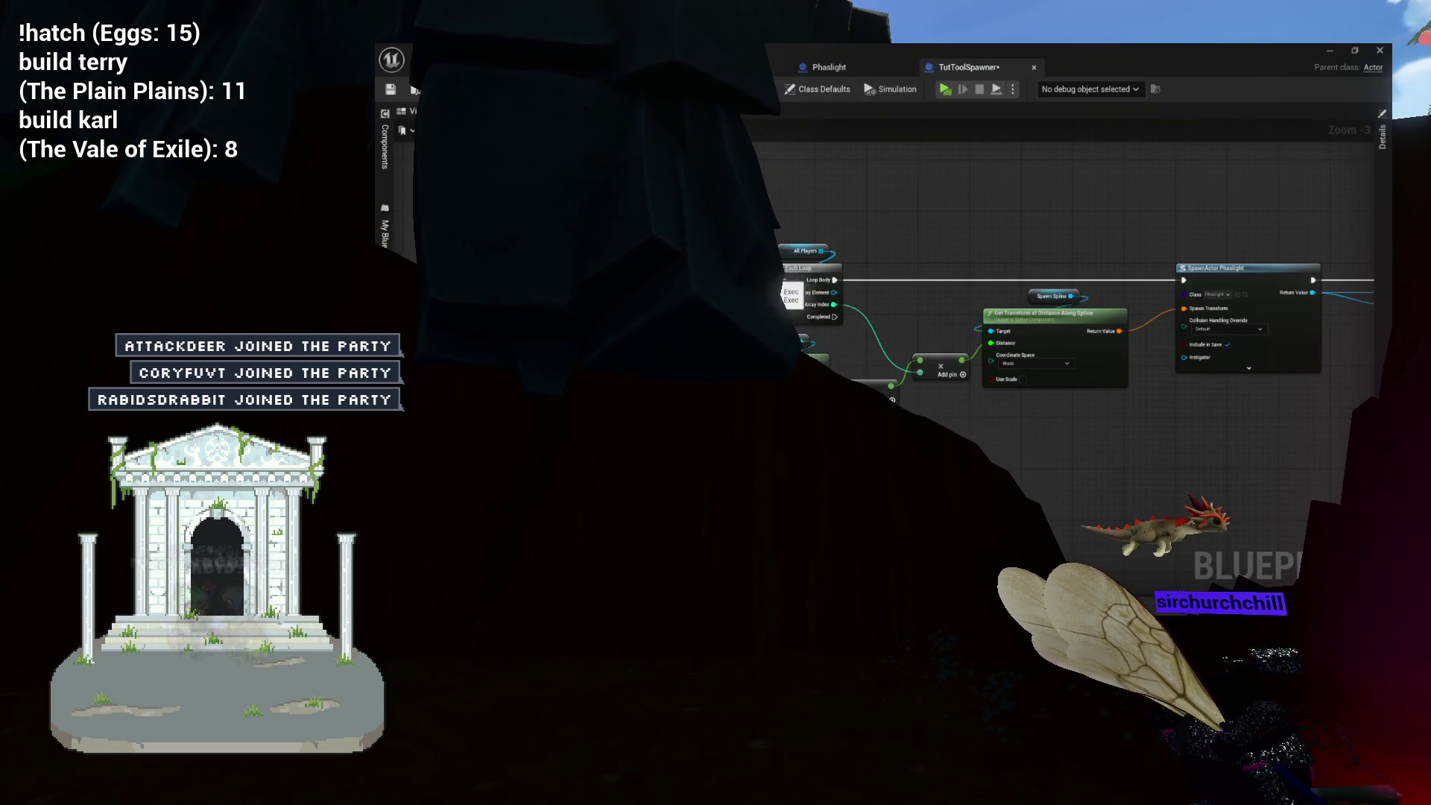
scroll(836, 317, down, 3)
drag(745, 253, 1098, 355)
scroll(916, 223, up, 4)
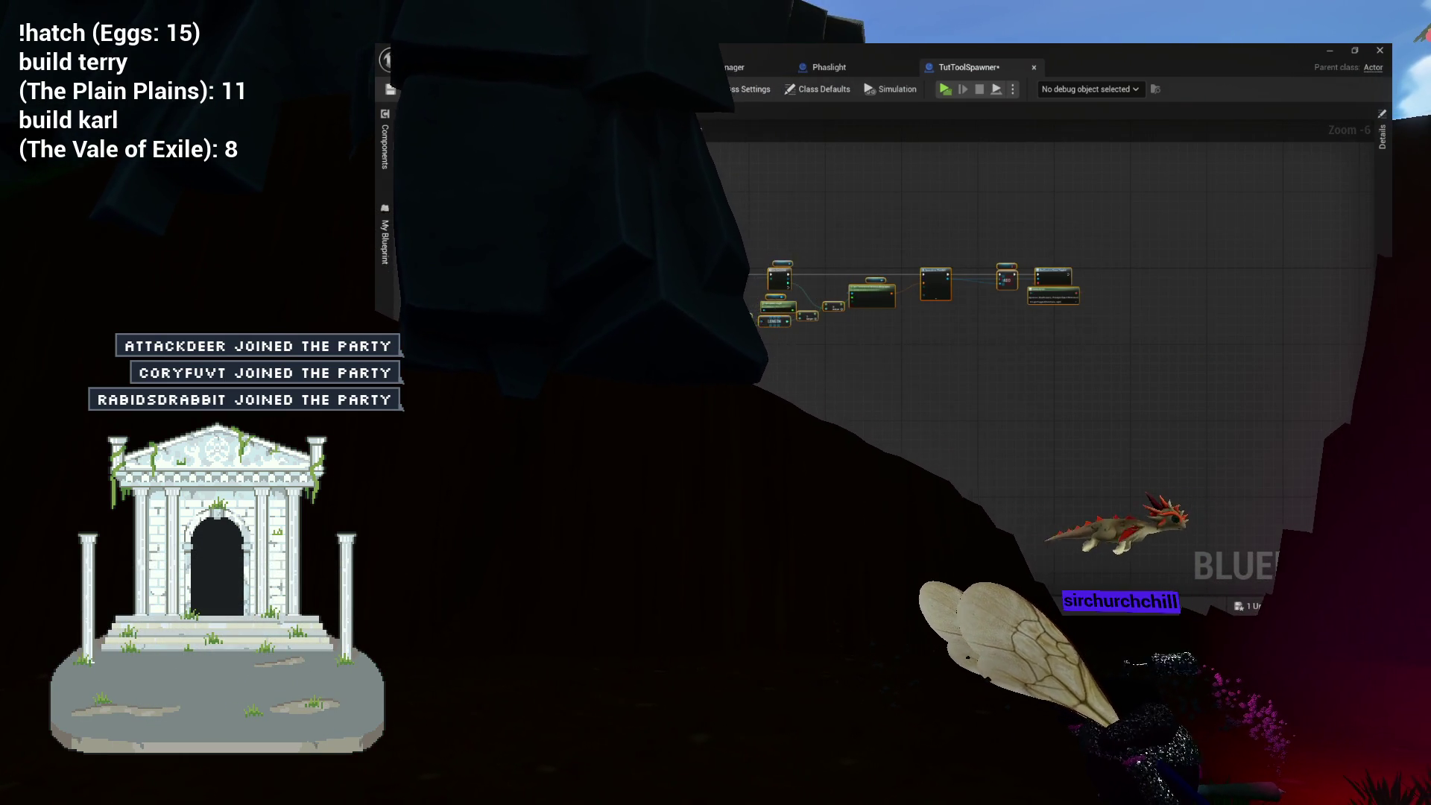
drag(1007, 362, 828, 365)
mouse_move(918, 336)
mouse_down()
mouse_move(808, 292)
mouse_move(1222, 503)
mouse_move(1217, 466)
mouse_up()
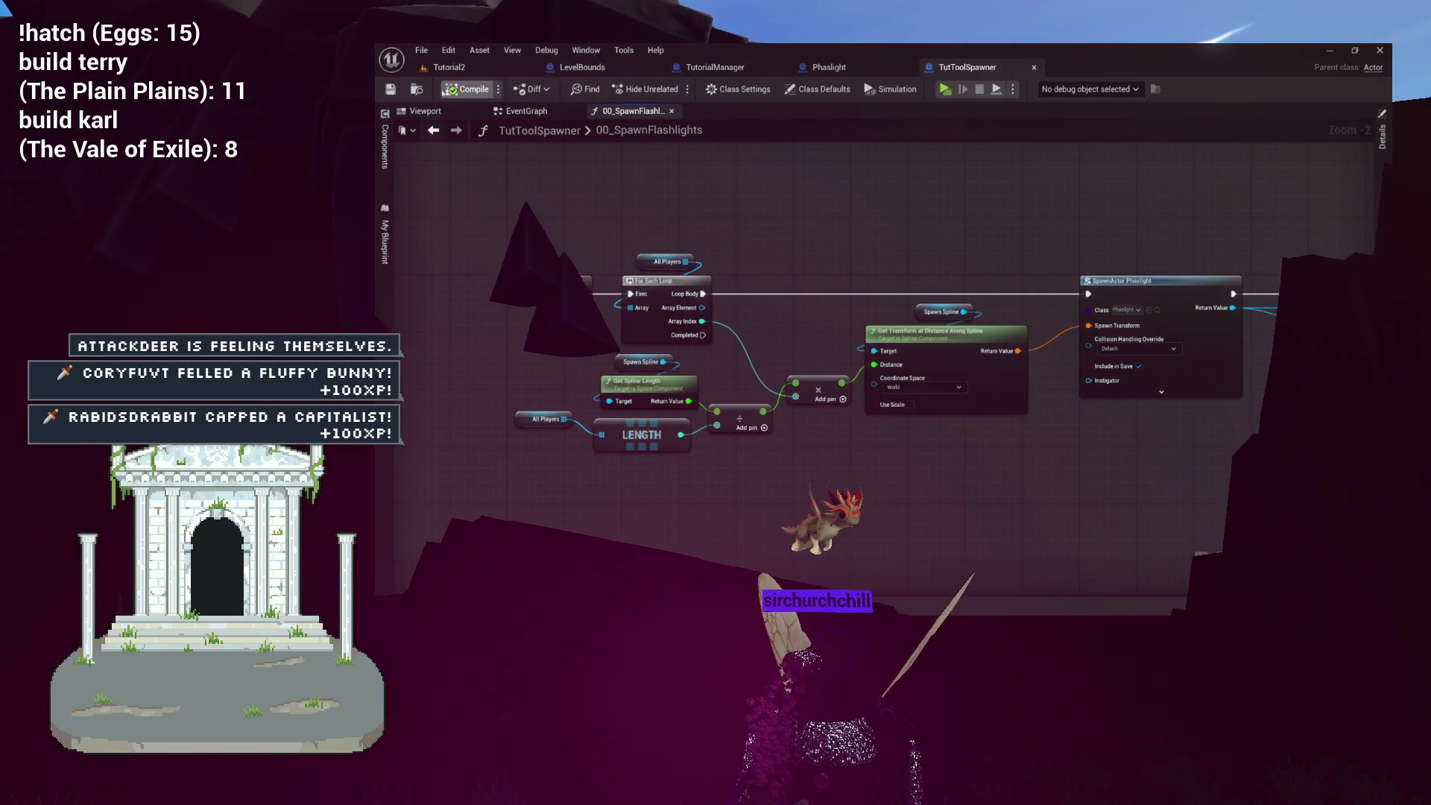
drag(779, 182, 672, 173)
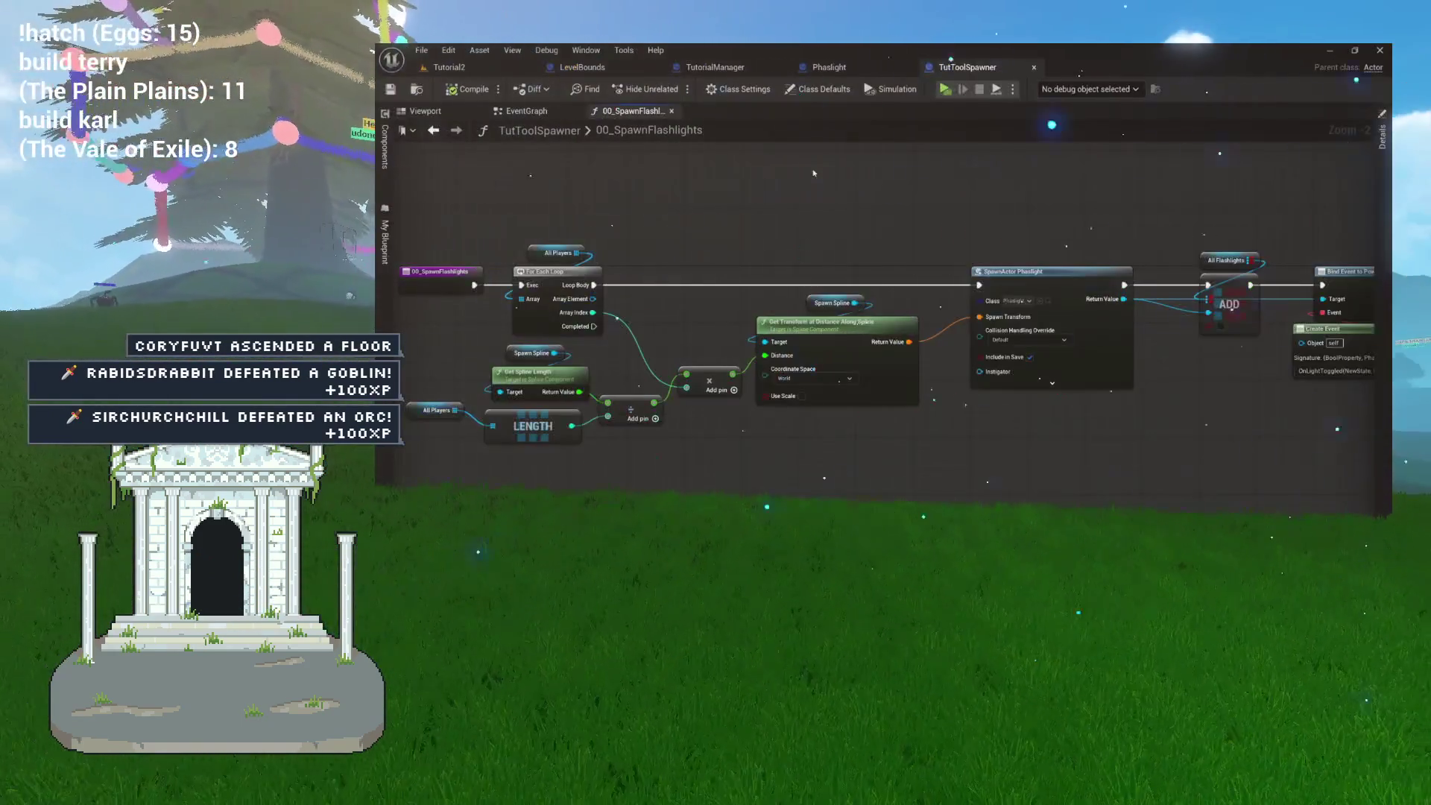
mouse_move(817, 176)
mouse_down()
mouse_move(874, 171)
mouse_move(942, 208)
mouse_move(924, 187)
mouse_move(857, 175)
mouse_move(757, 195)
mouse_up()
scroll(883, 171, up, 2)
mouse_move(951, 185)
mouse_down()
mouse_move(745, 185)
mouse_move(894, 204)
mouse_up()
drag(718, 195, 840, 198)
drag(529, 198, 906, 197)
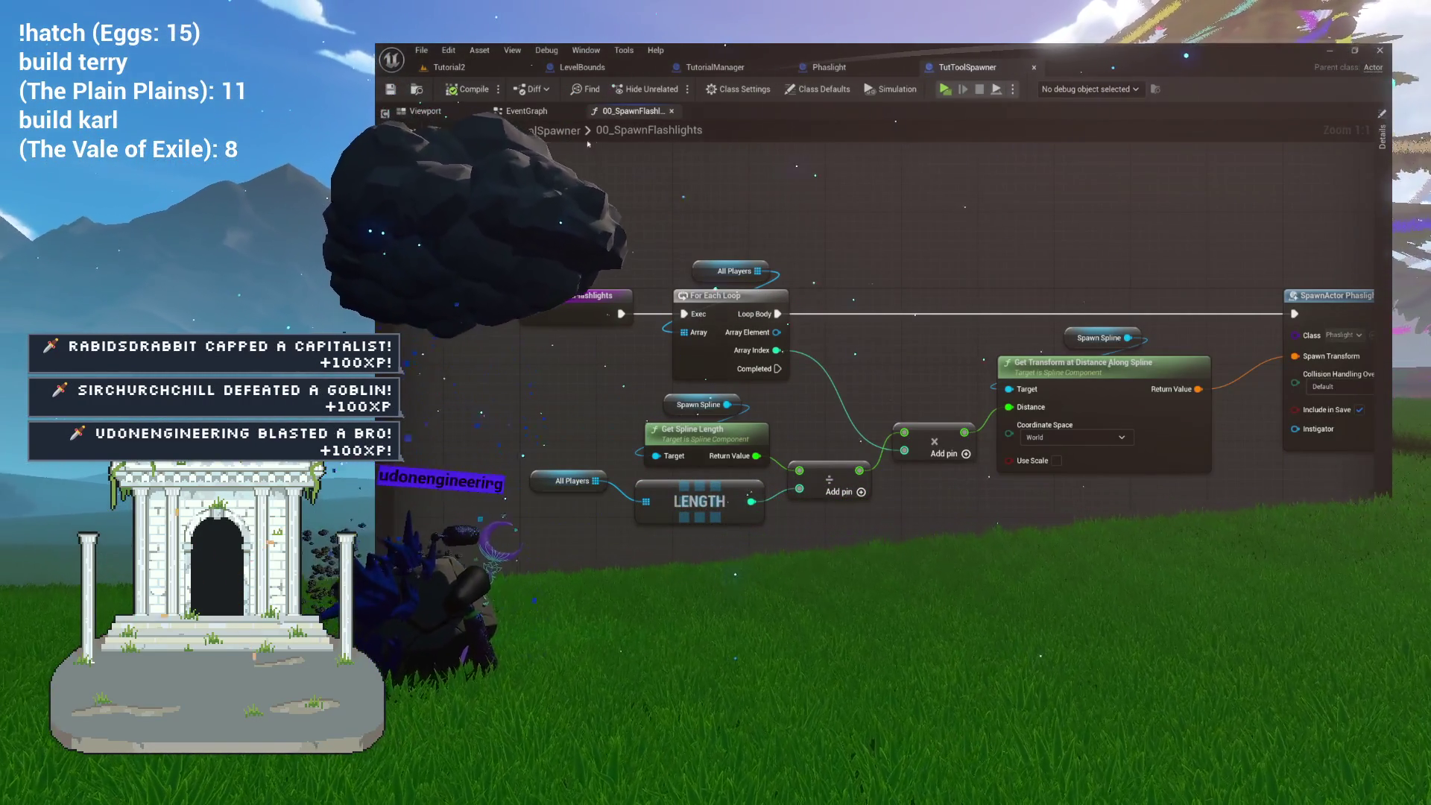
key(alt+Left)
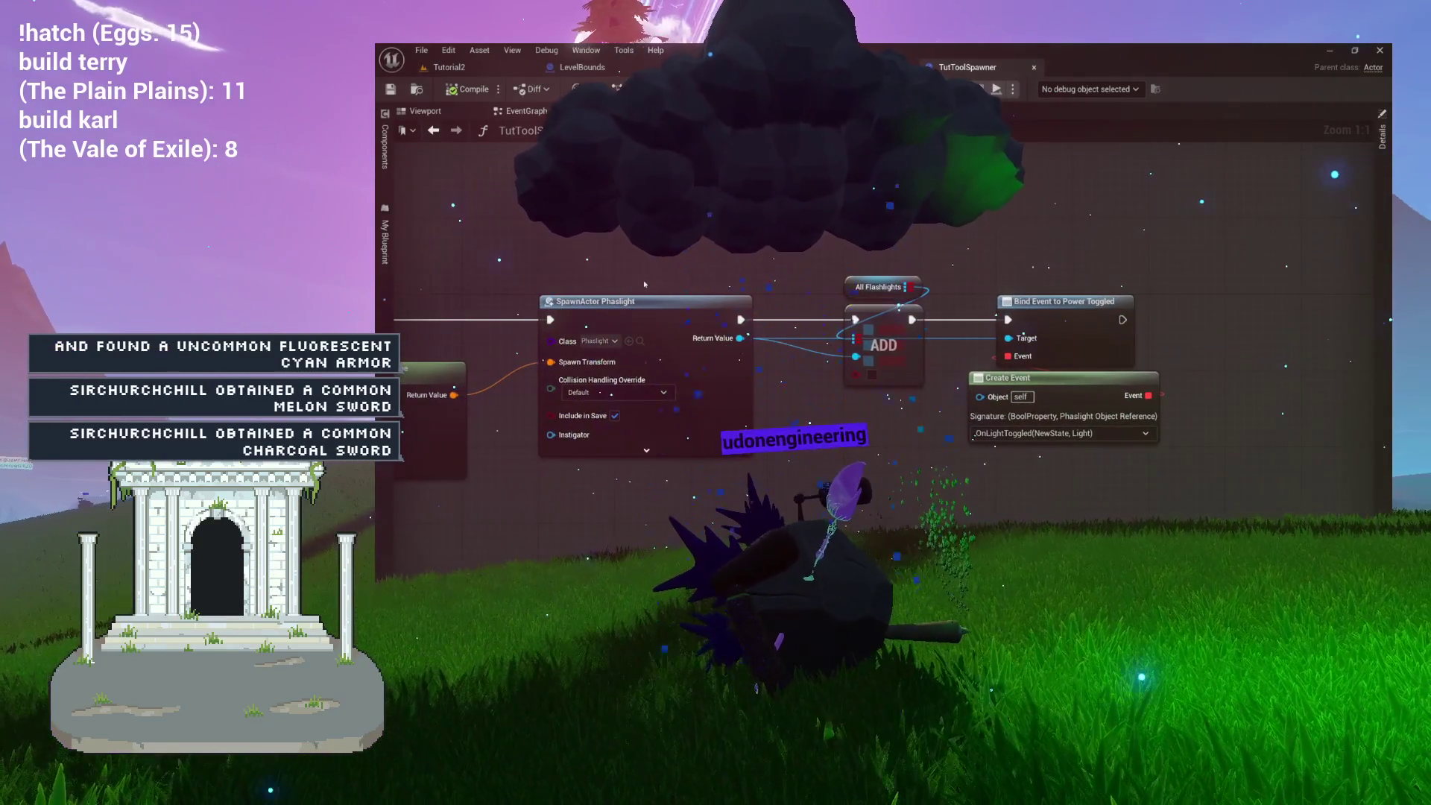
key(Home)
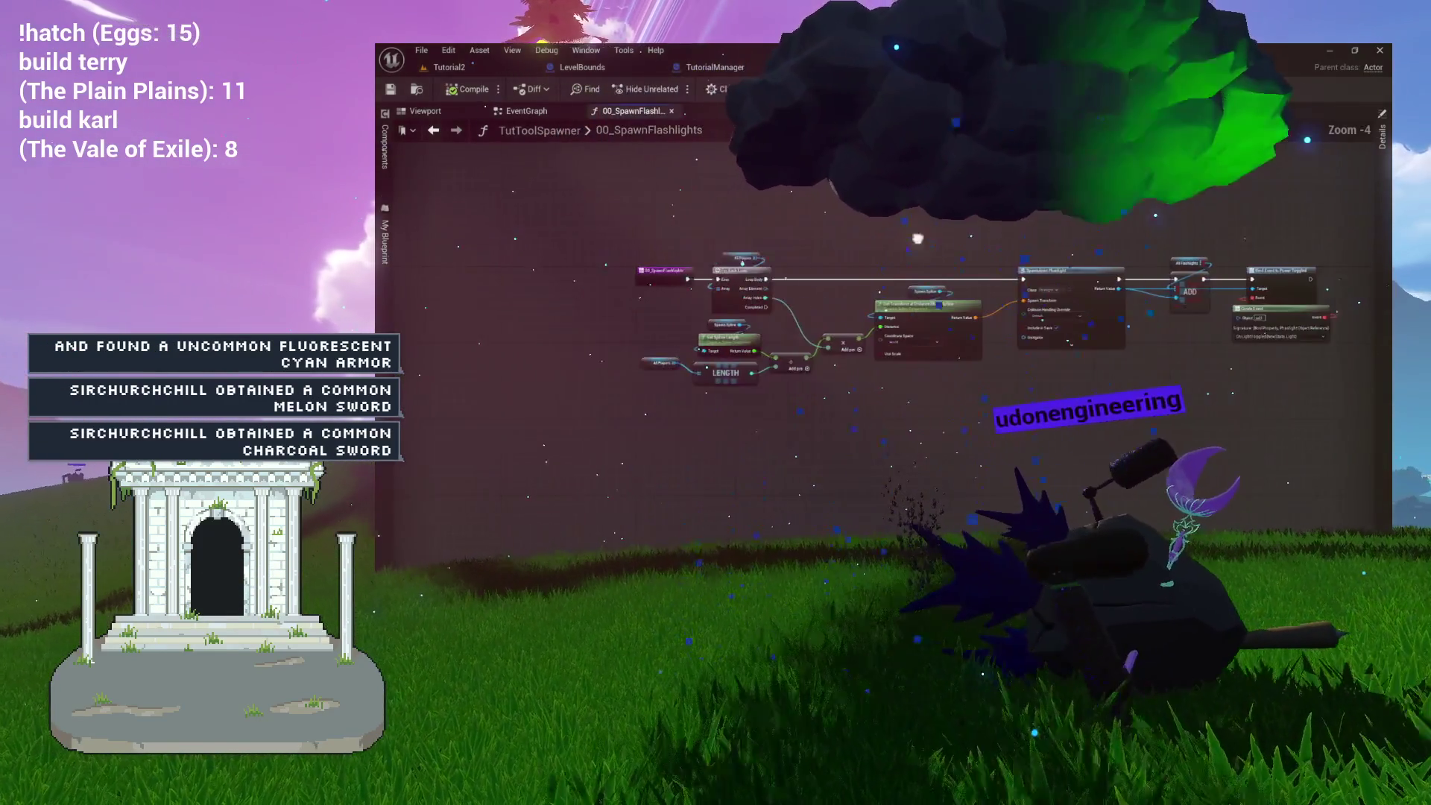
scroll(1111, 268, up, 4)
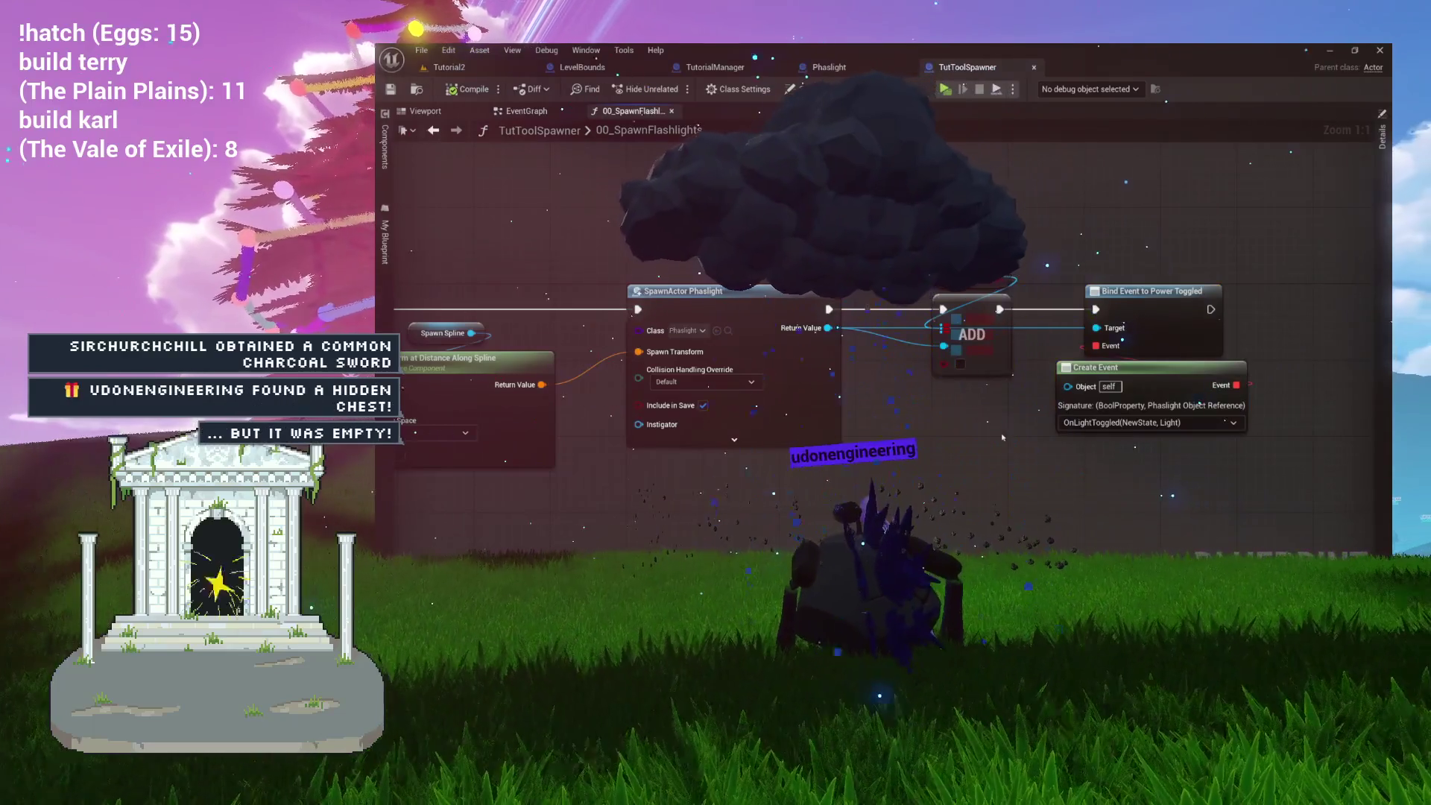
drag(960, 434, 944, 436)
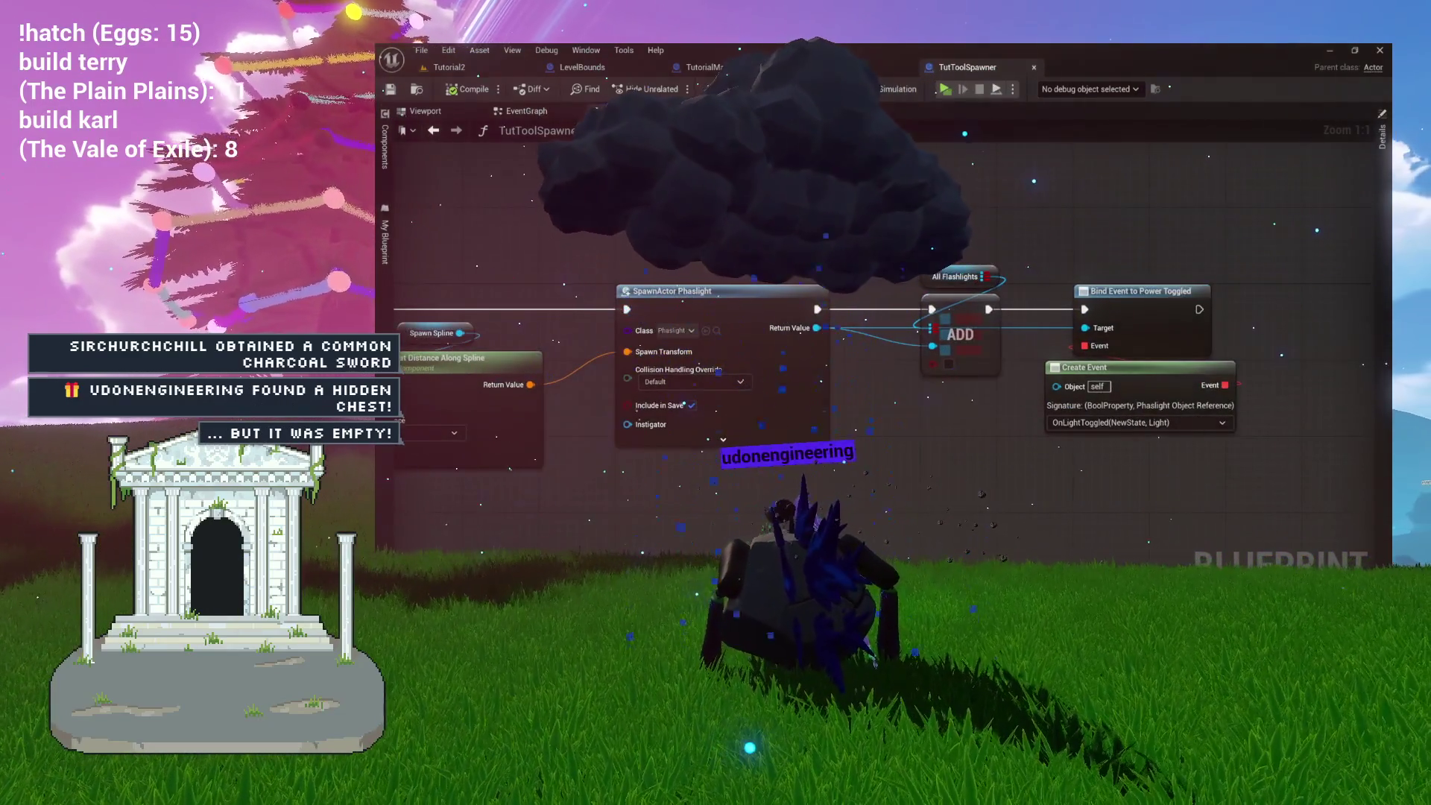
scroll(969, 353, down, 4)
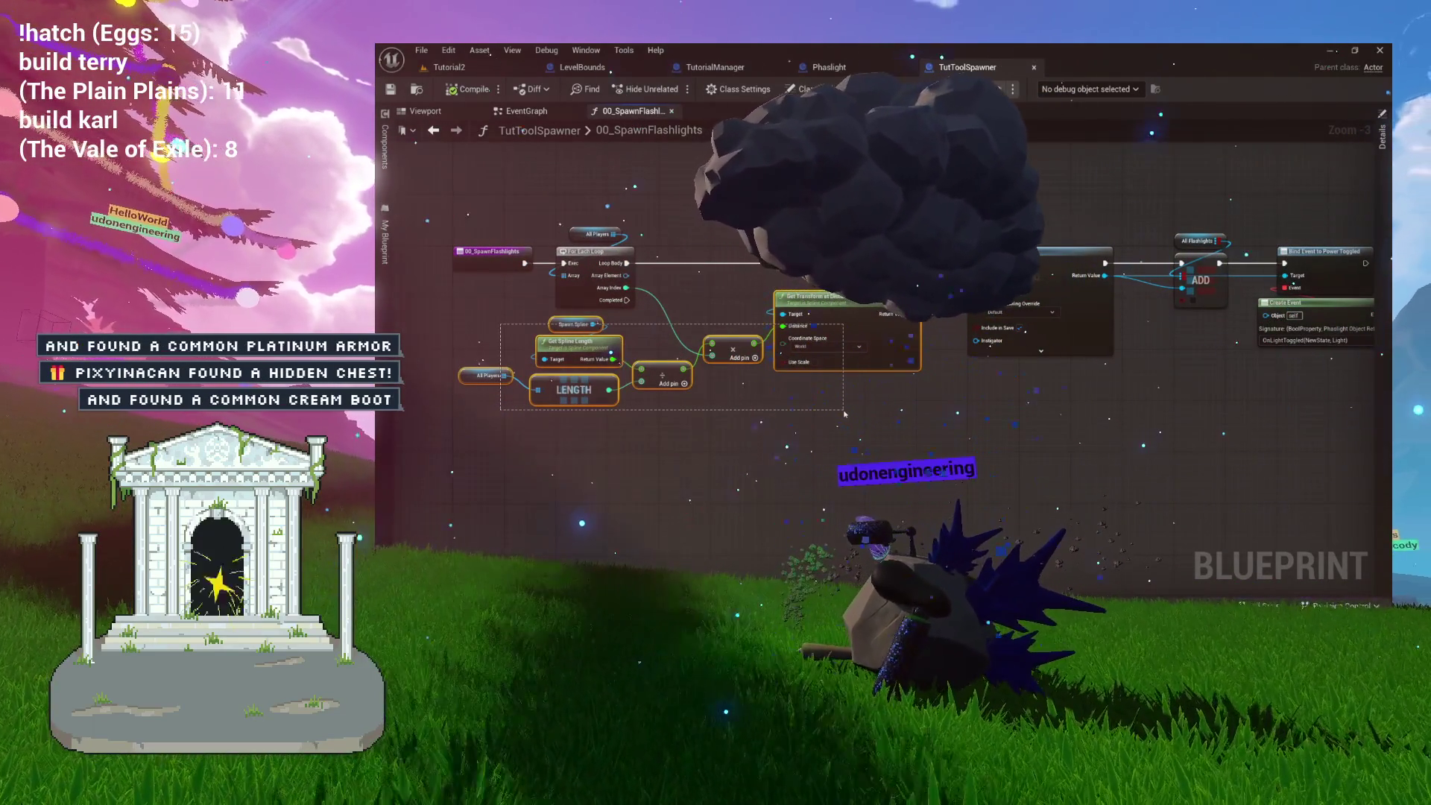
scroll(745, 382, up, 2)
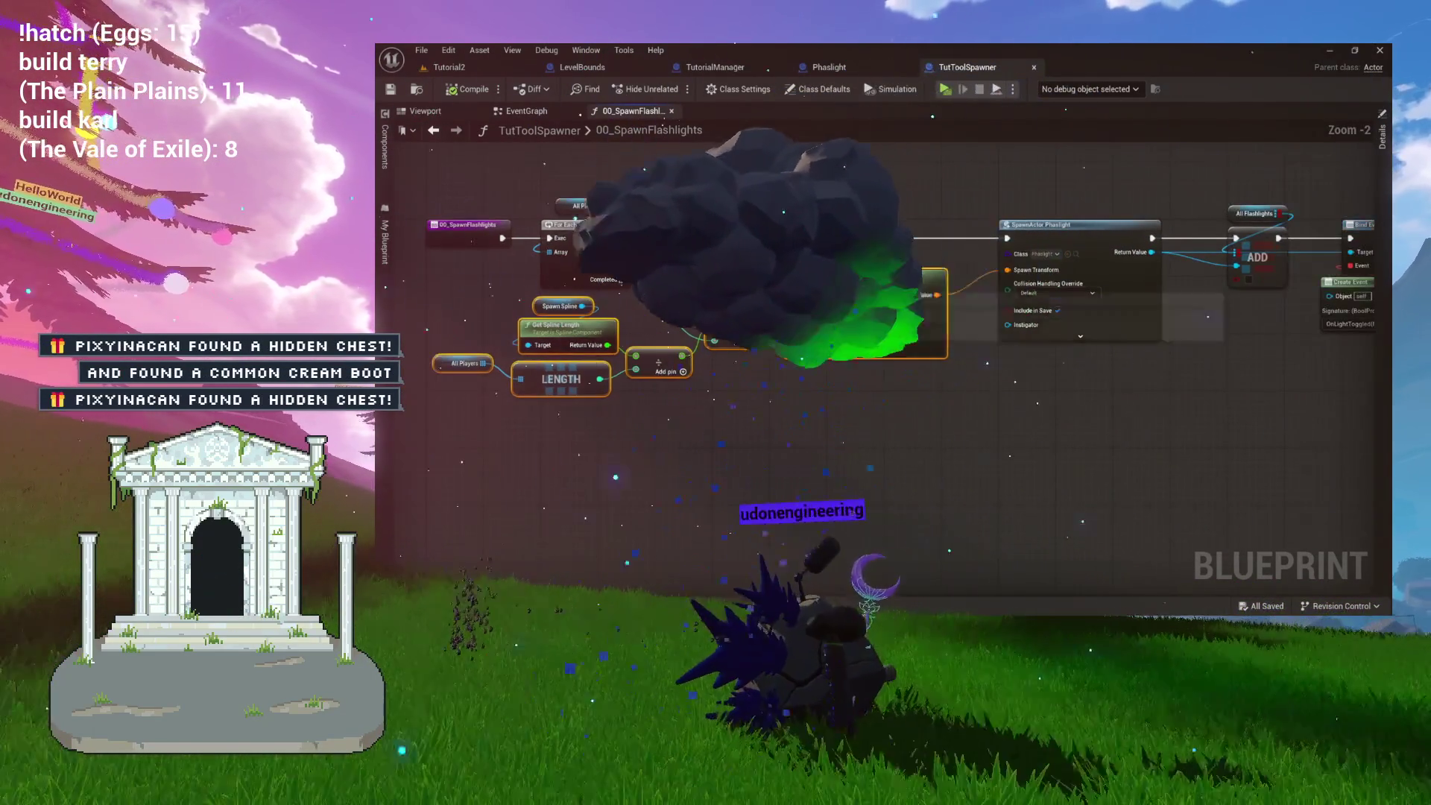
scroll(756, 289, down, 1)
drag(819, 314, 829, 315)
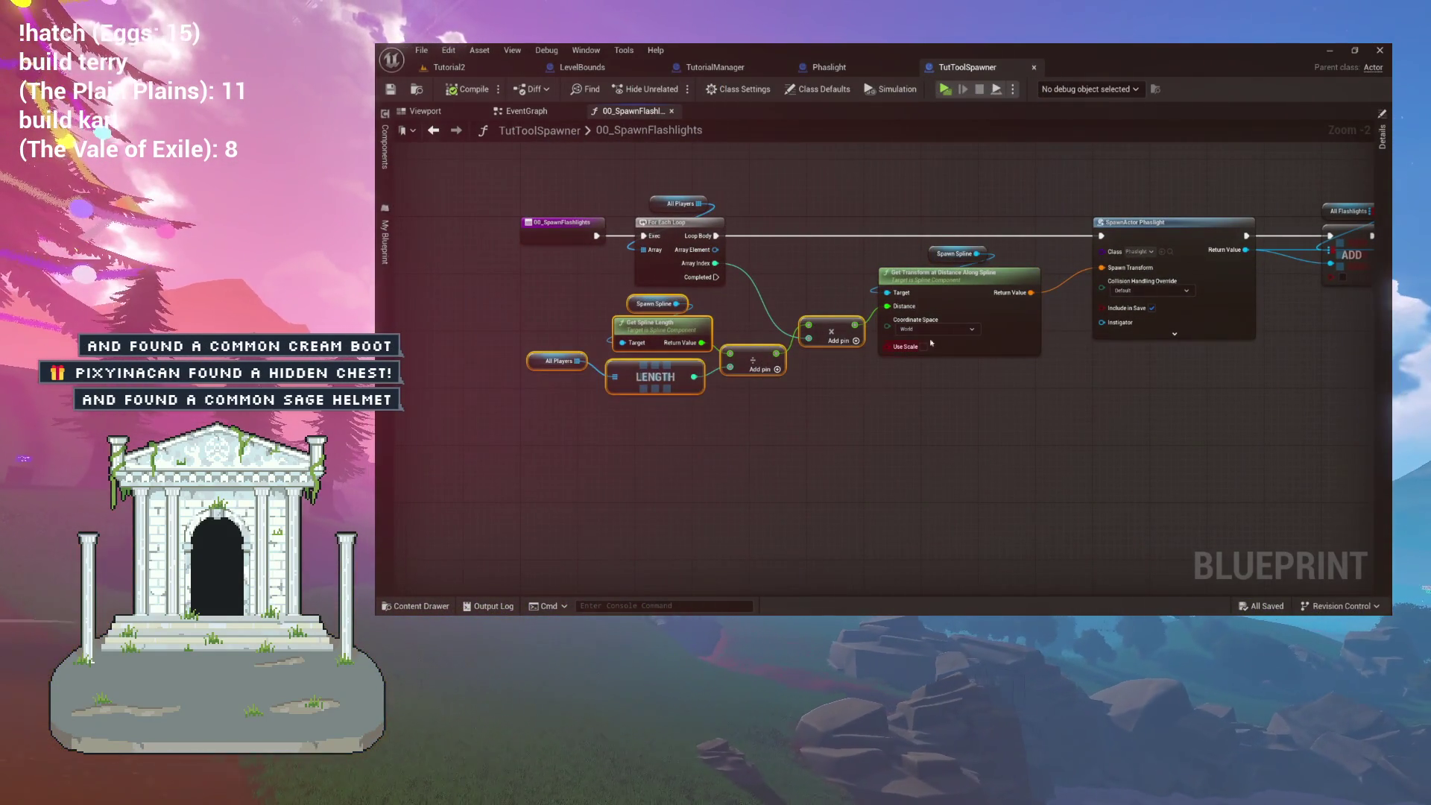
Collapse the spline placement nodes into a macro named GetToolPlacement.
click(961, 283)
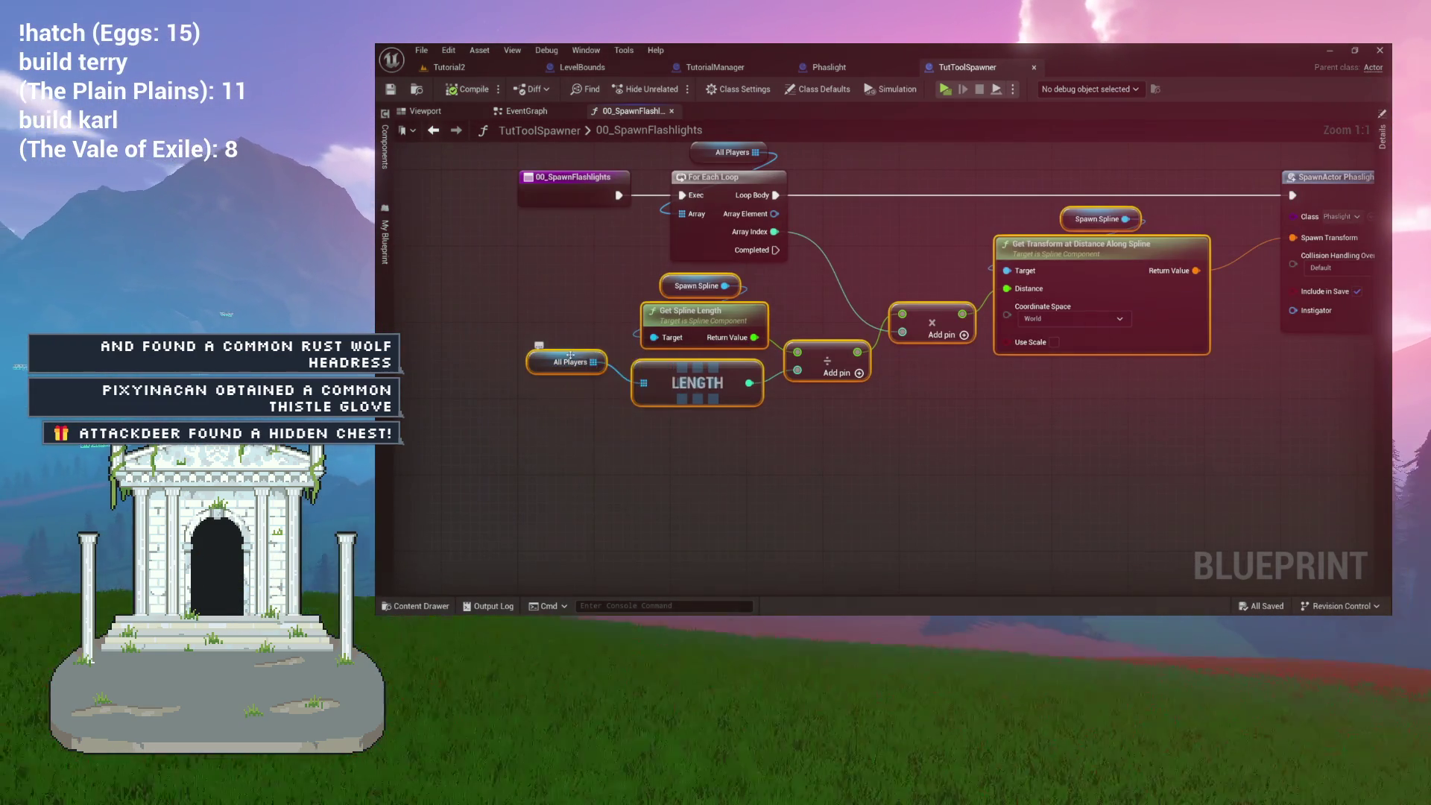
drag(1003, 335, 798, 331)
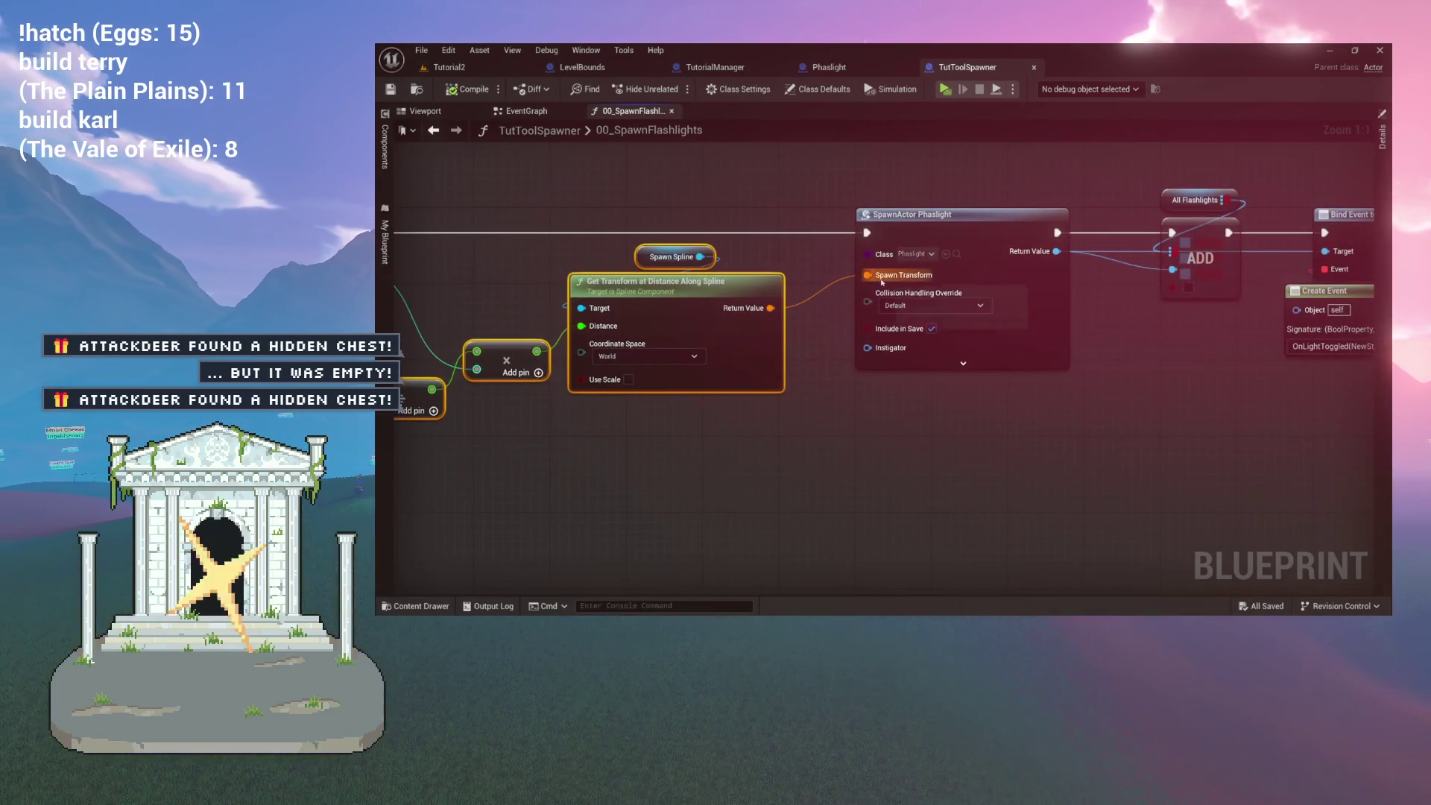
drag(671, 282, 930, 302)
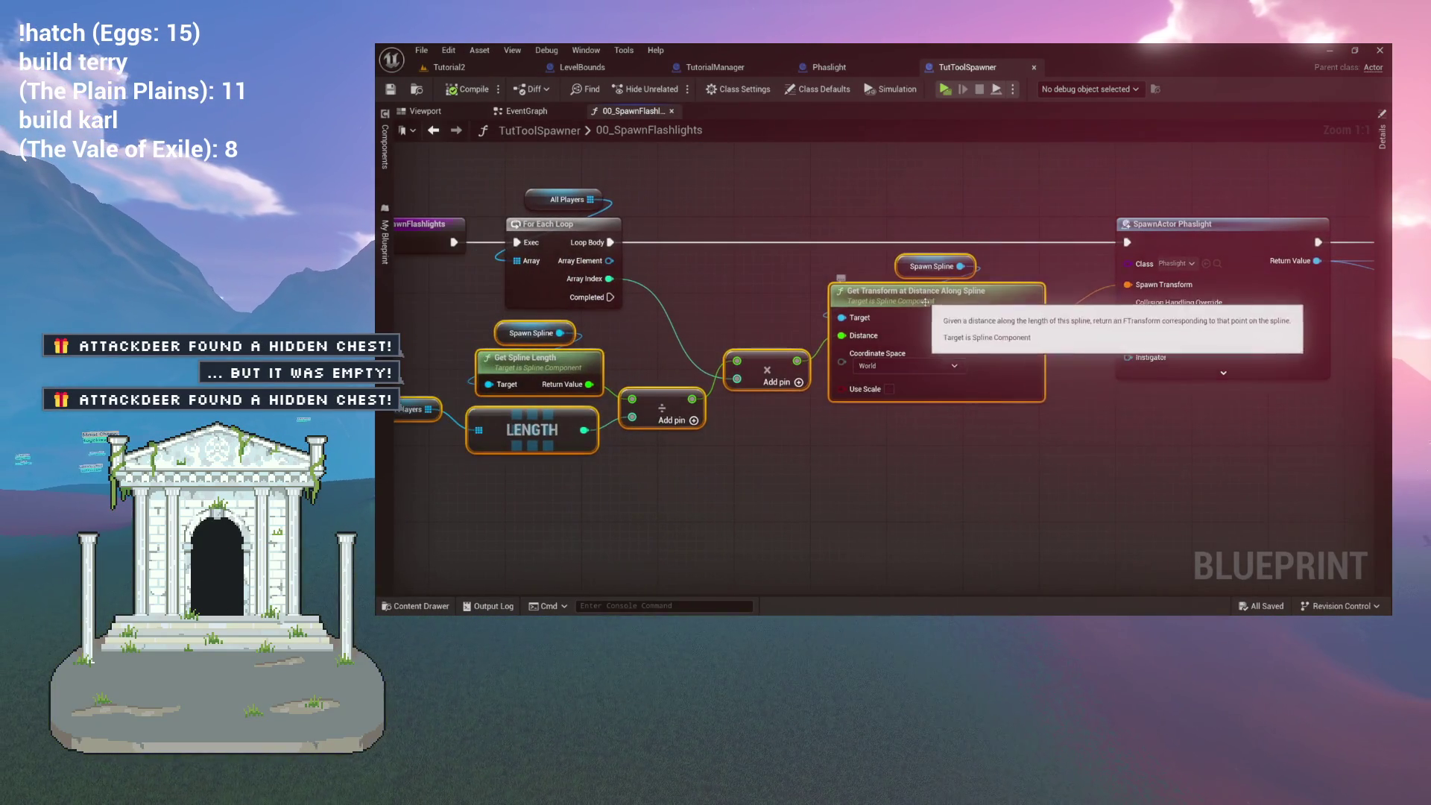
right_click(929, 302)
click(967, 490)
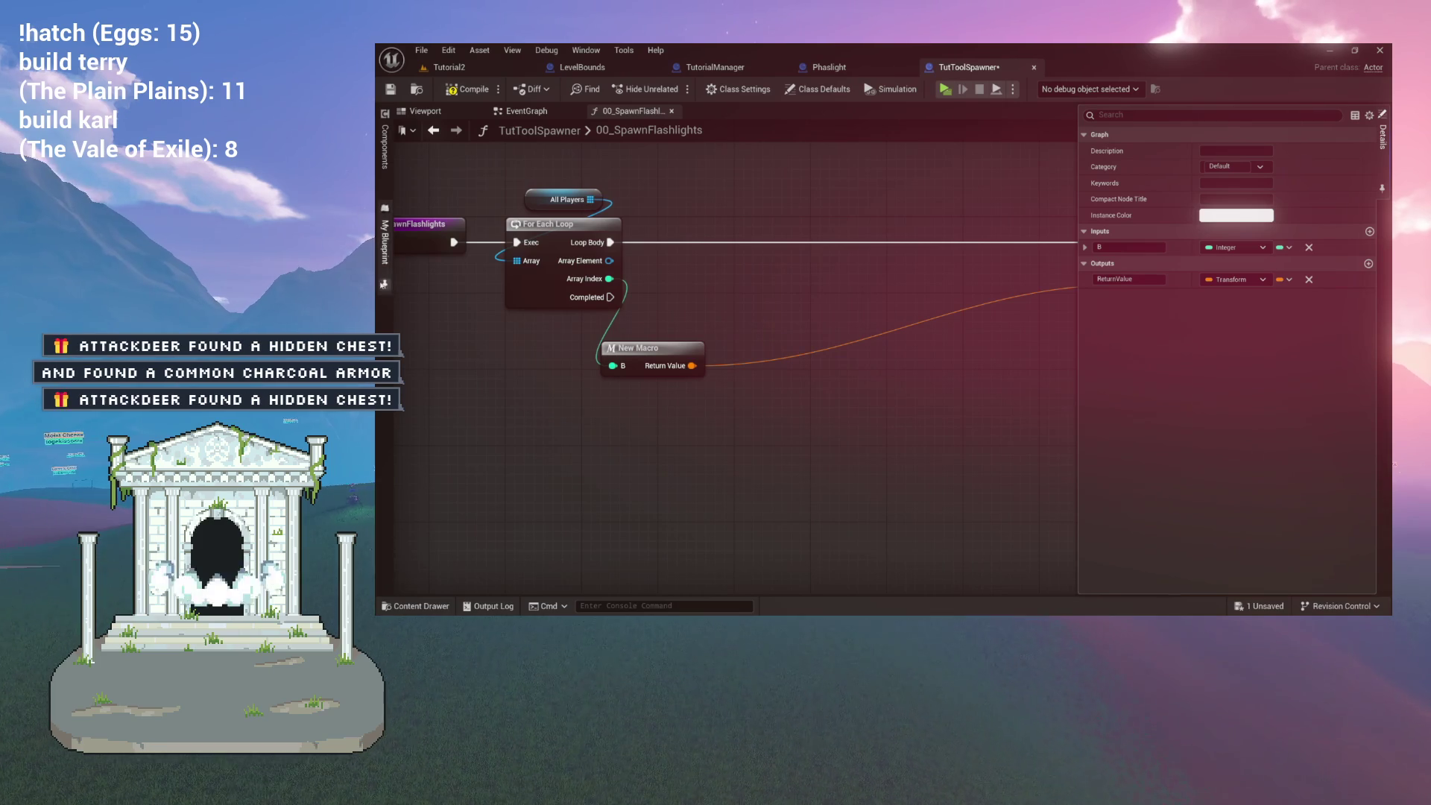
click(385, 284)
text(Get)
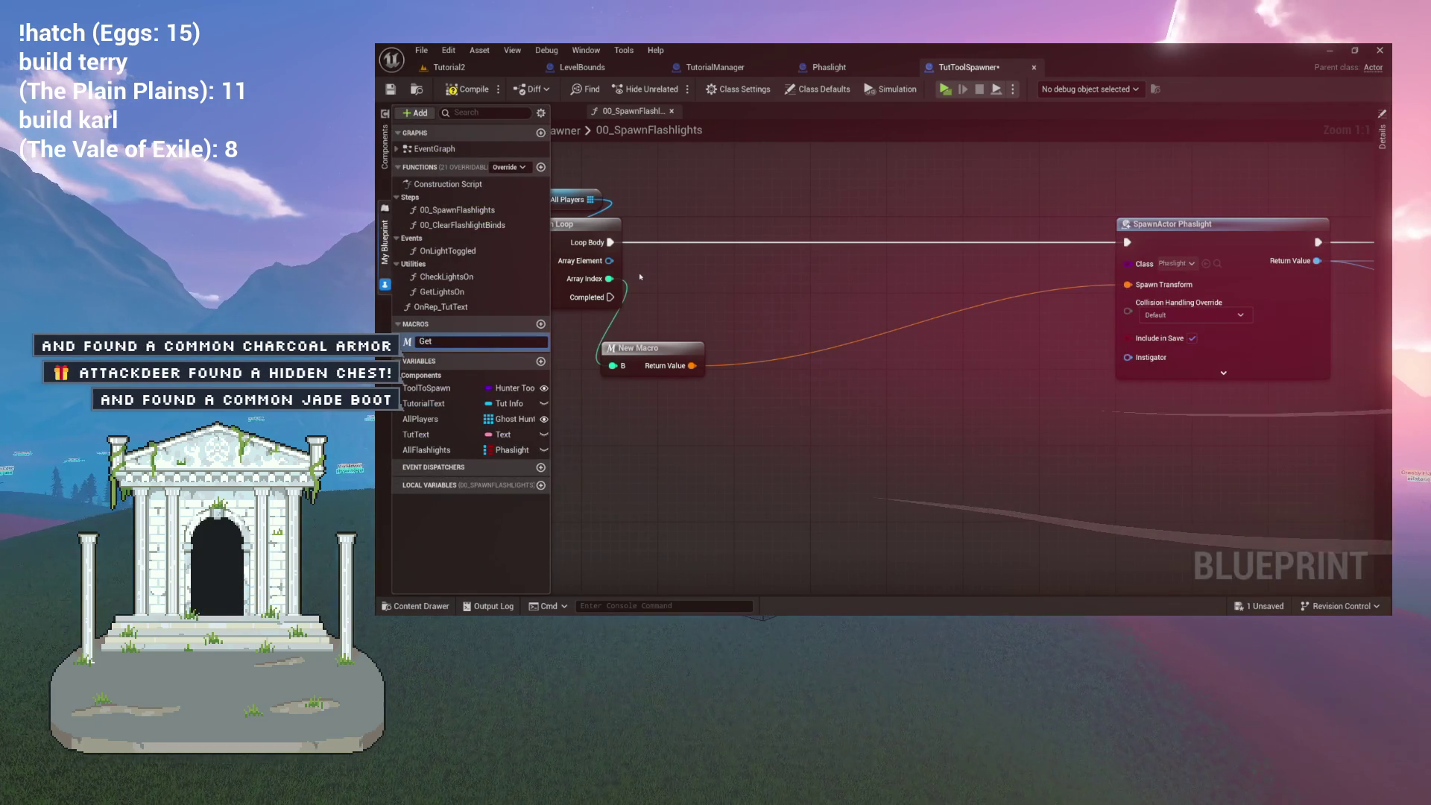
text(Tool)
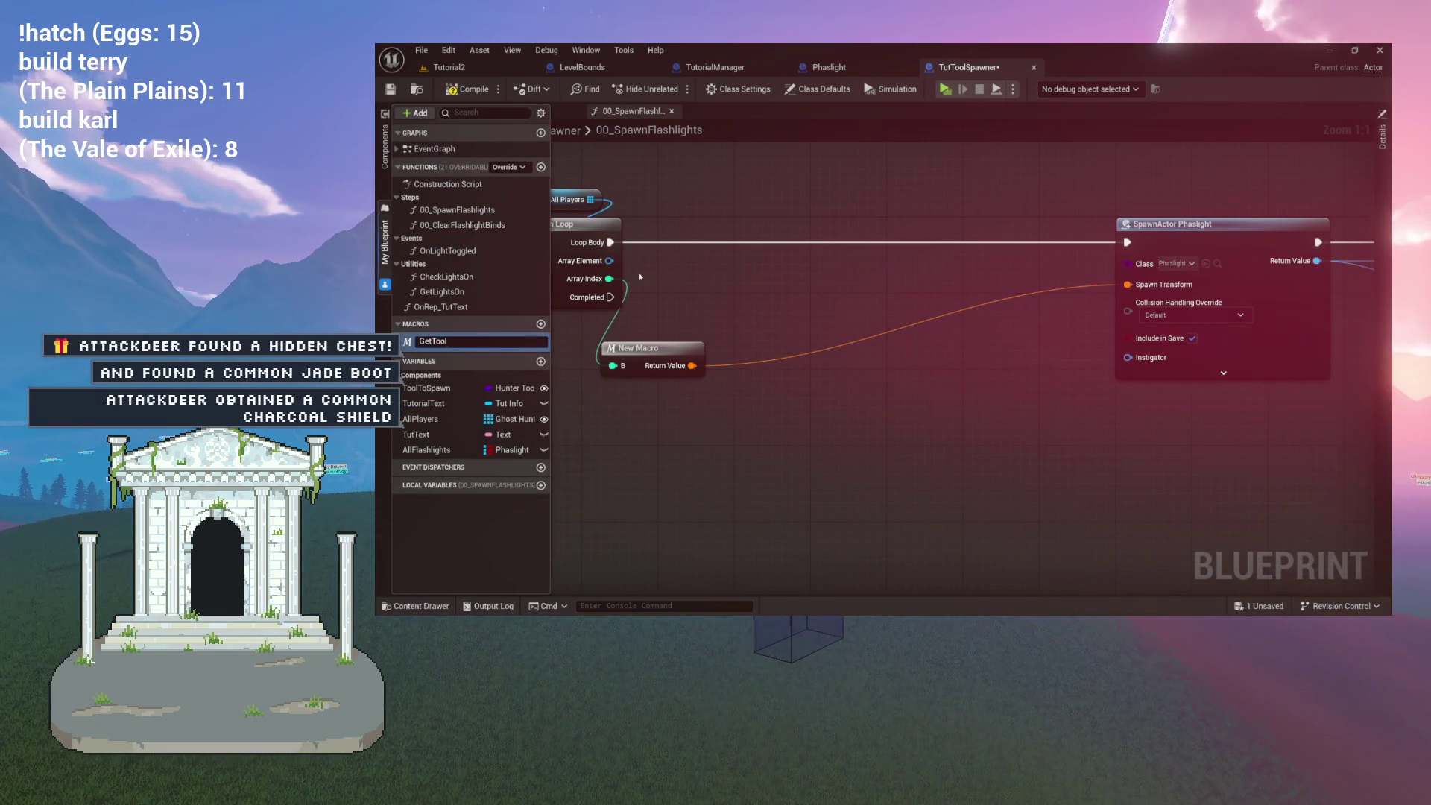
text(Placement)
key(Return)
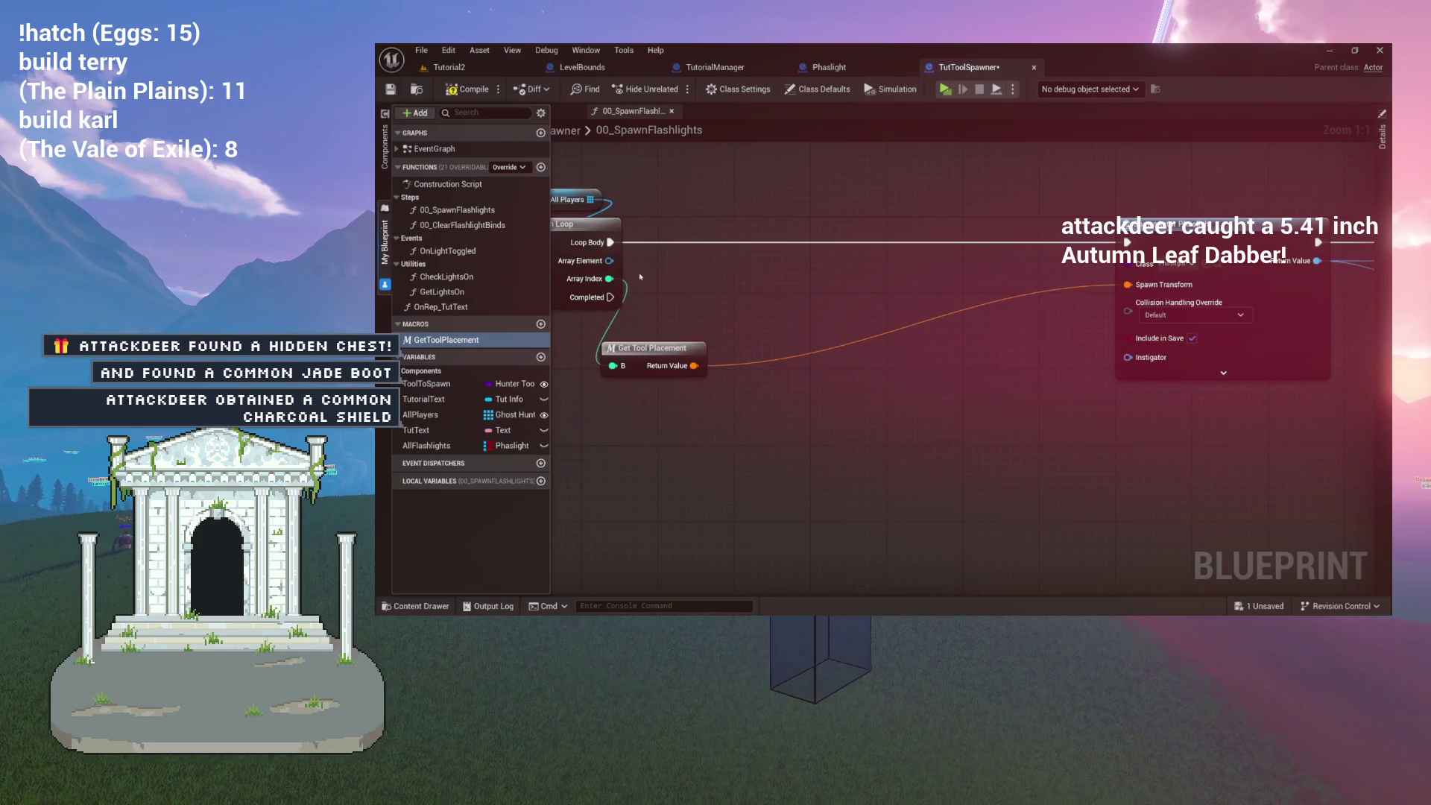
Move Get Tool Placement beside the loop and select the SpawnActor, ADD, Bind Event and Create Event nodes.
drag(691, 372, 737, 317)
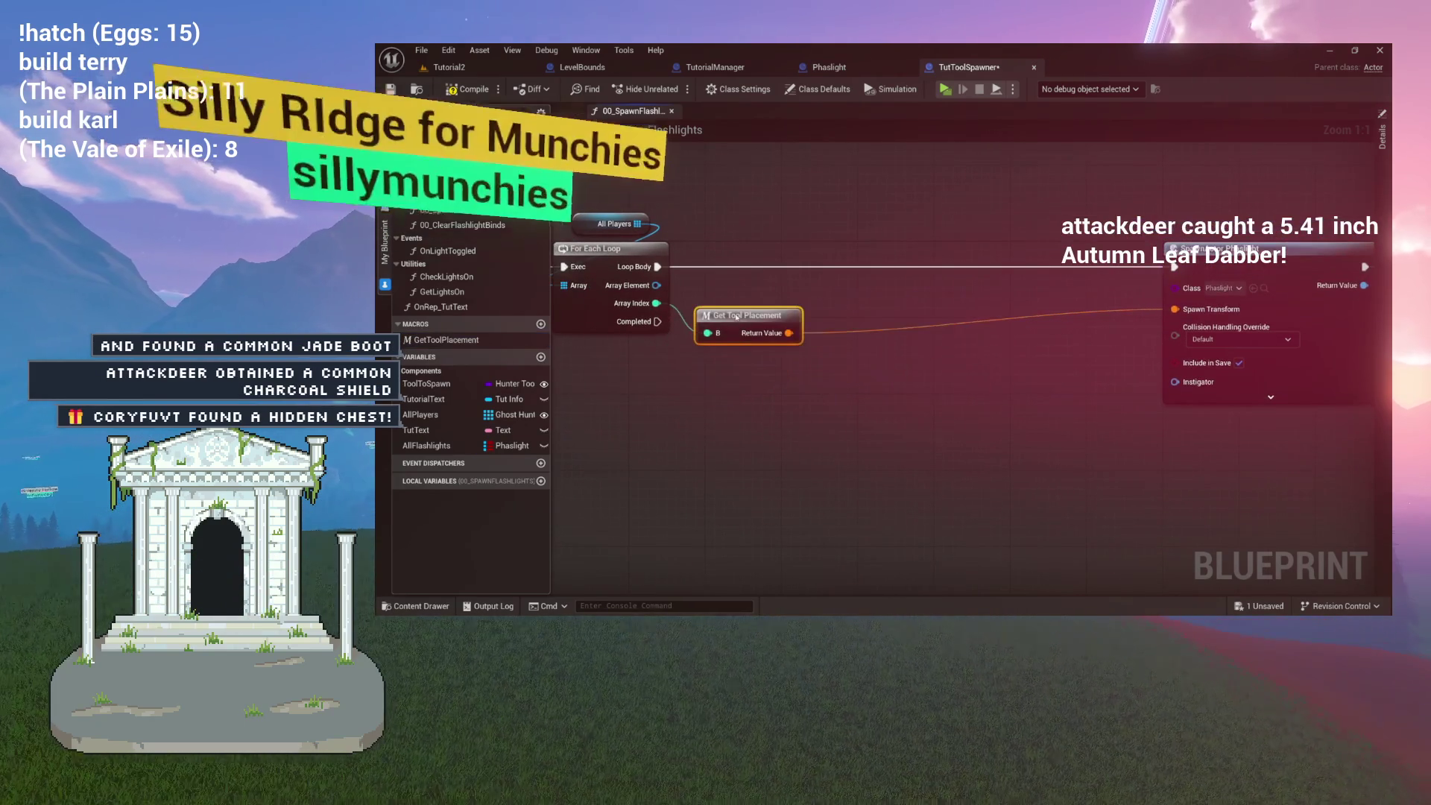
scroll(596, 272, down, 4)
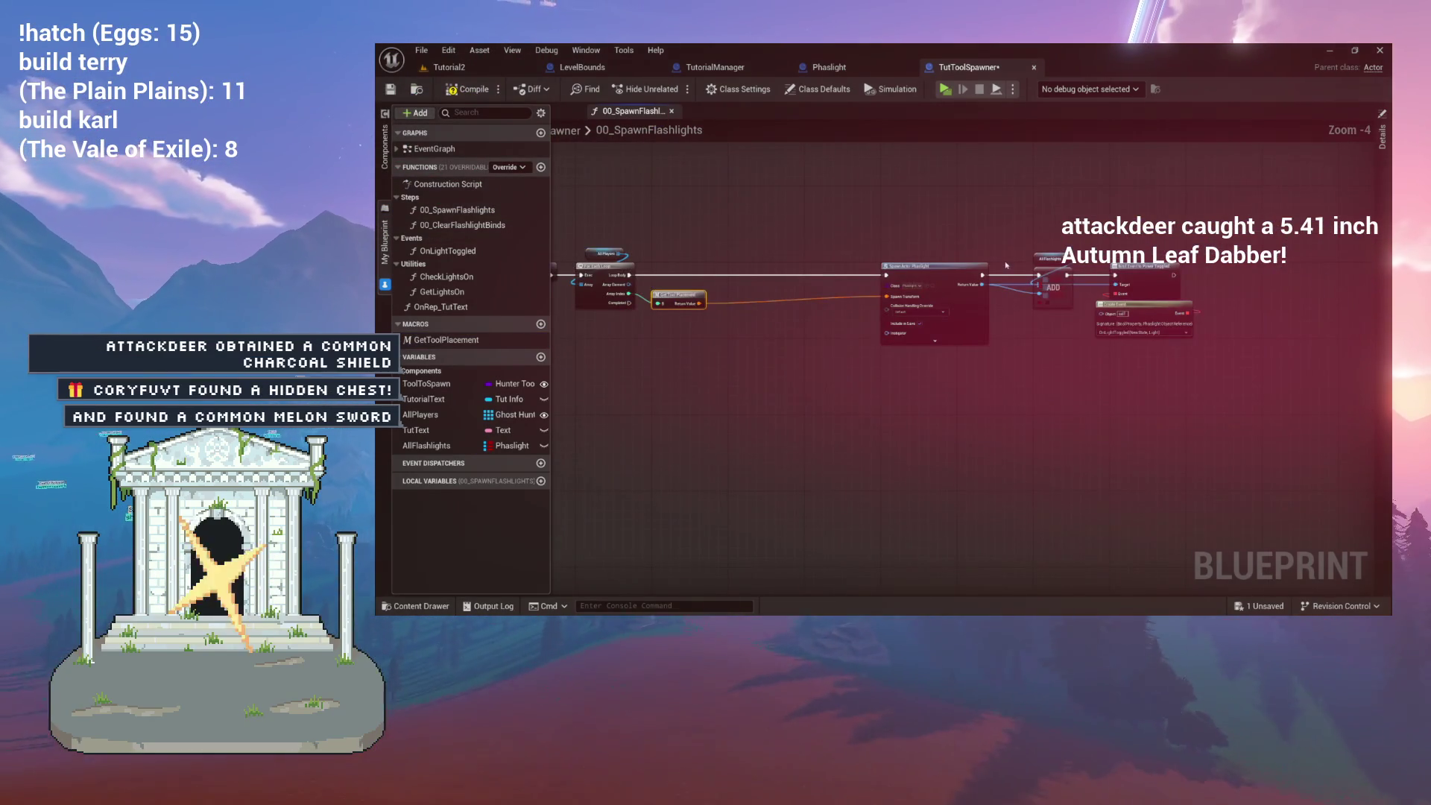
drag(1006, 265, 1199, 351)
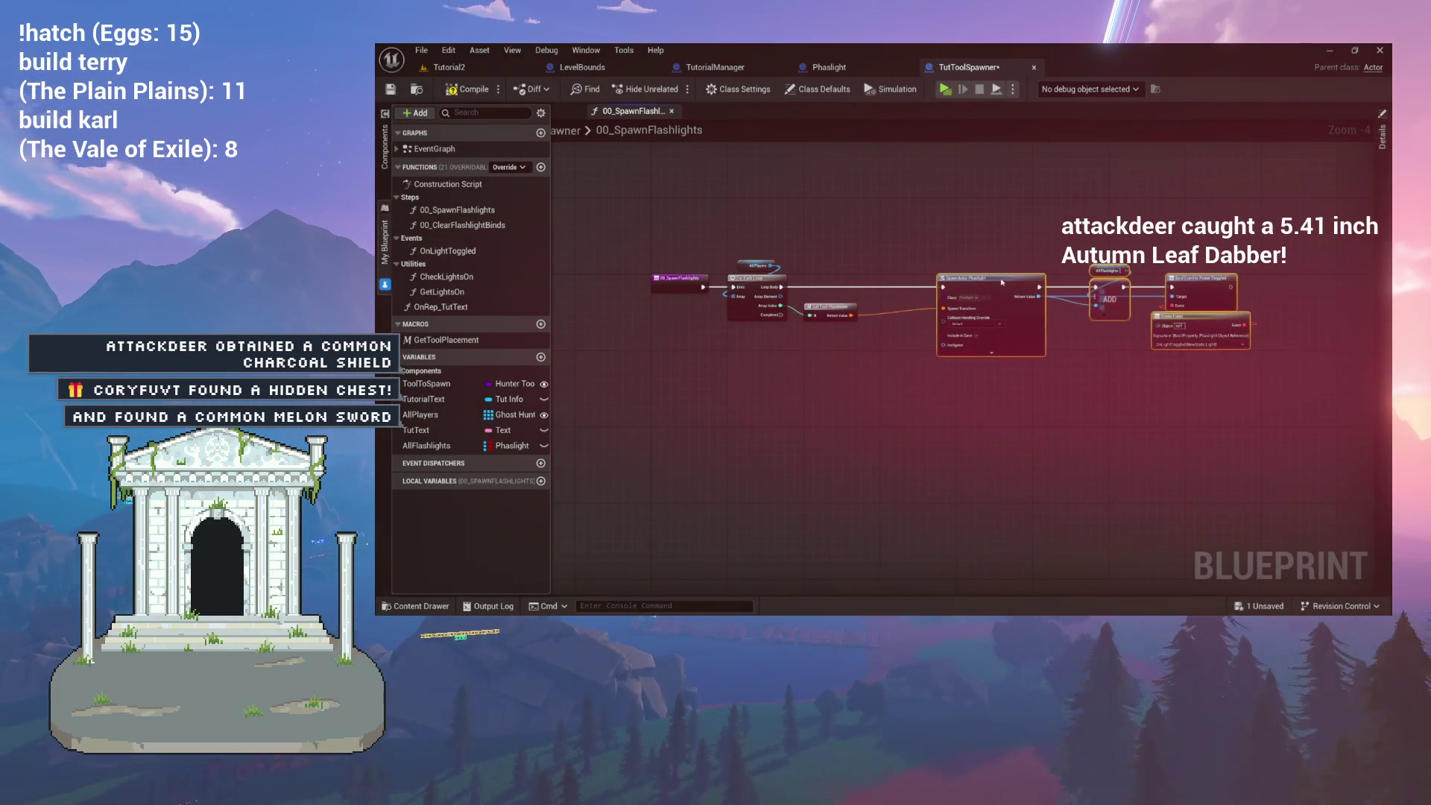
scroll(908, 236, up, 4)
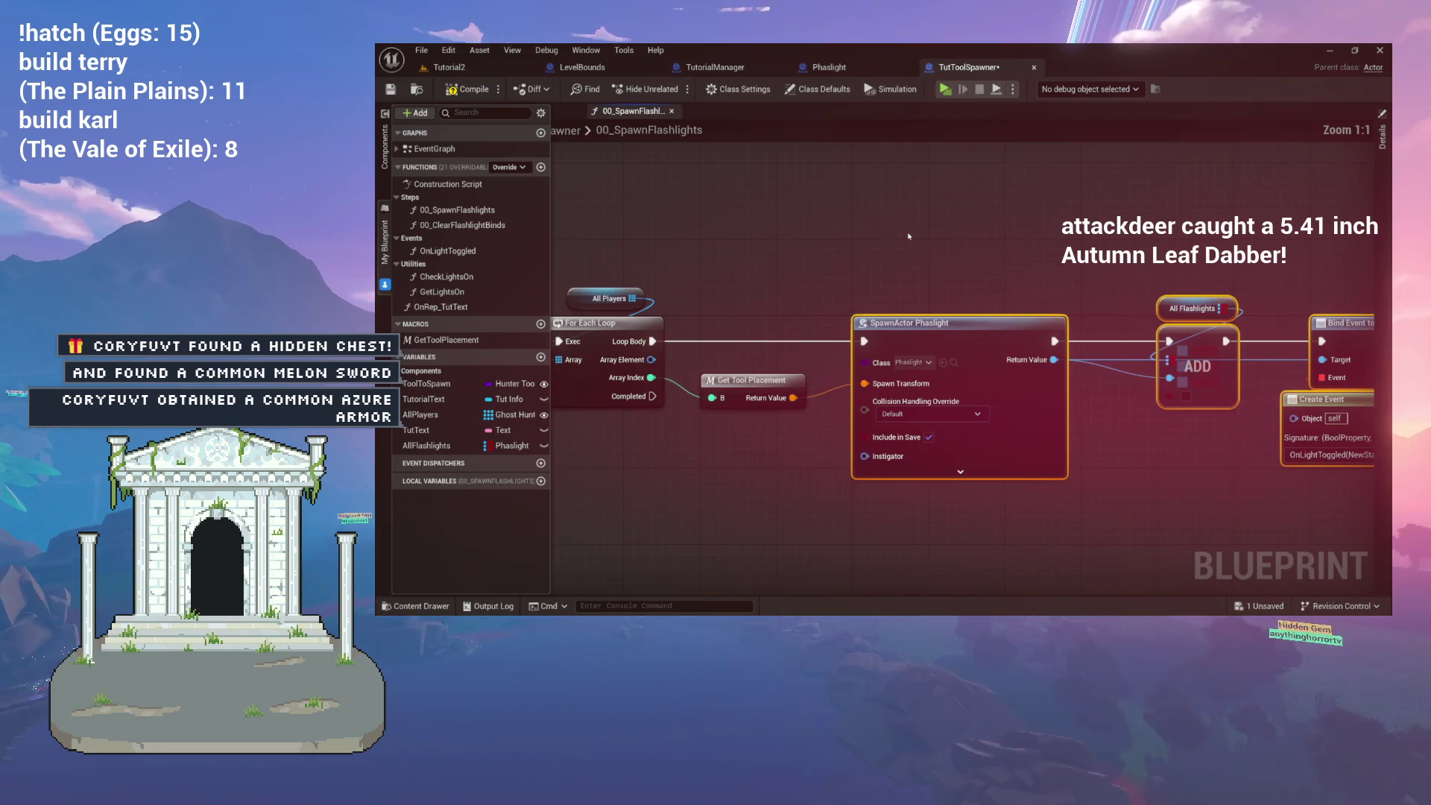
Open the GetToolPlacement macro graph and inspect its Outputs node's Index input and Trans output.
double_click(749, 380)
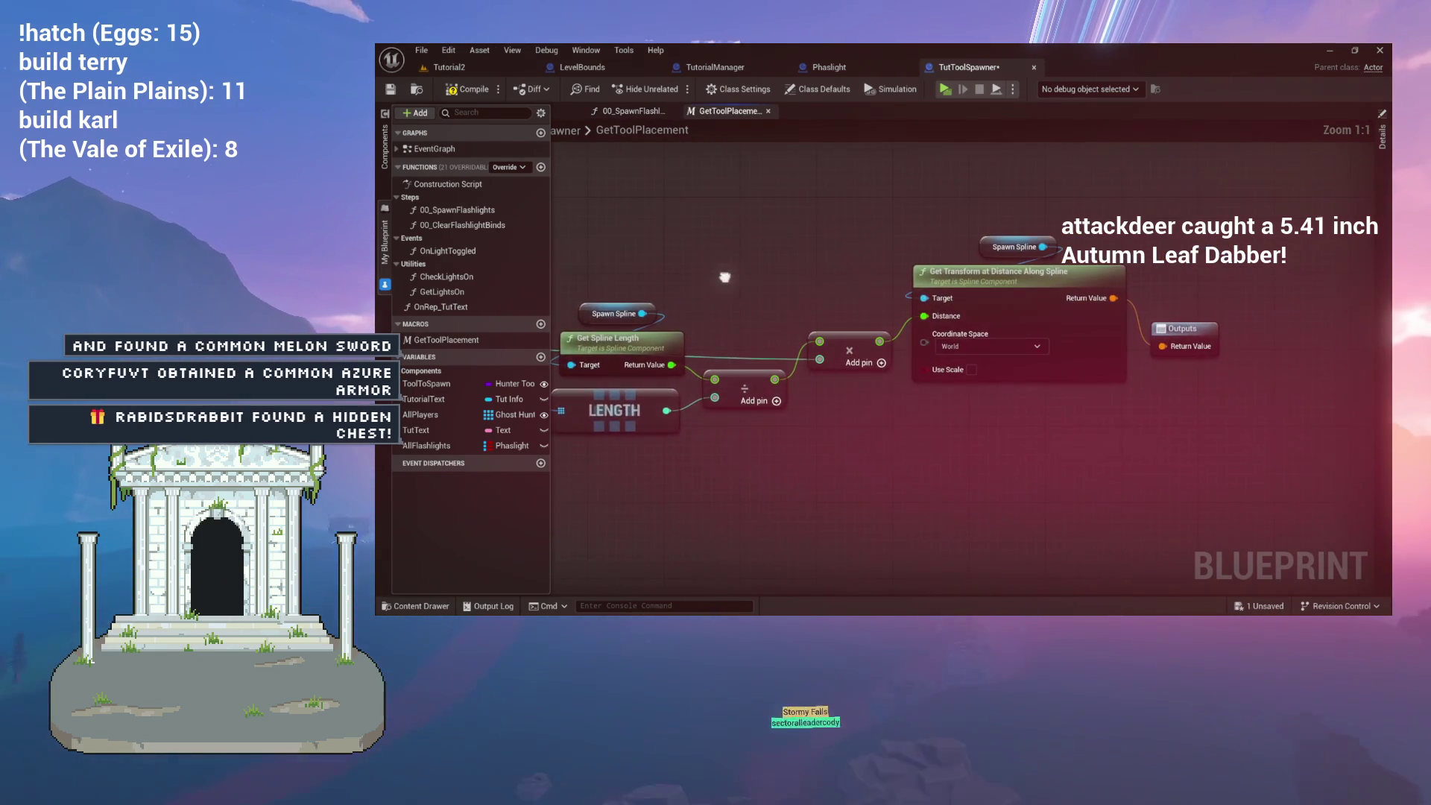
click(1144, 328)
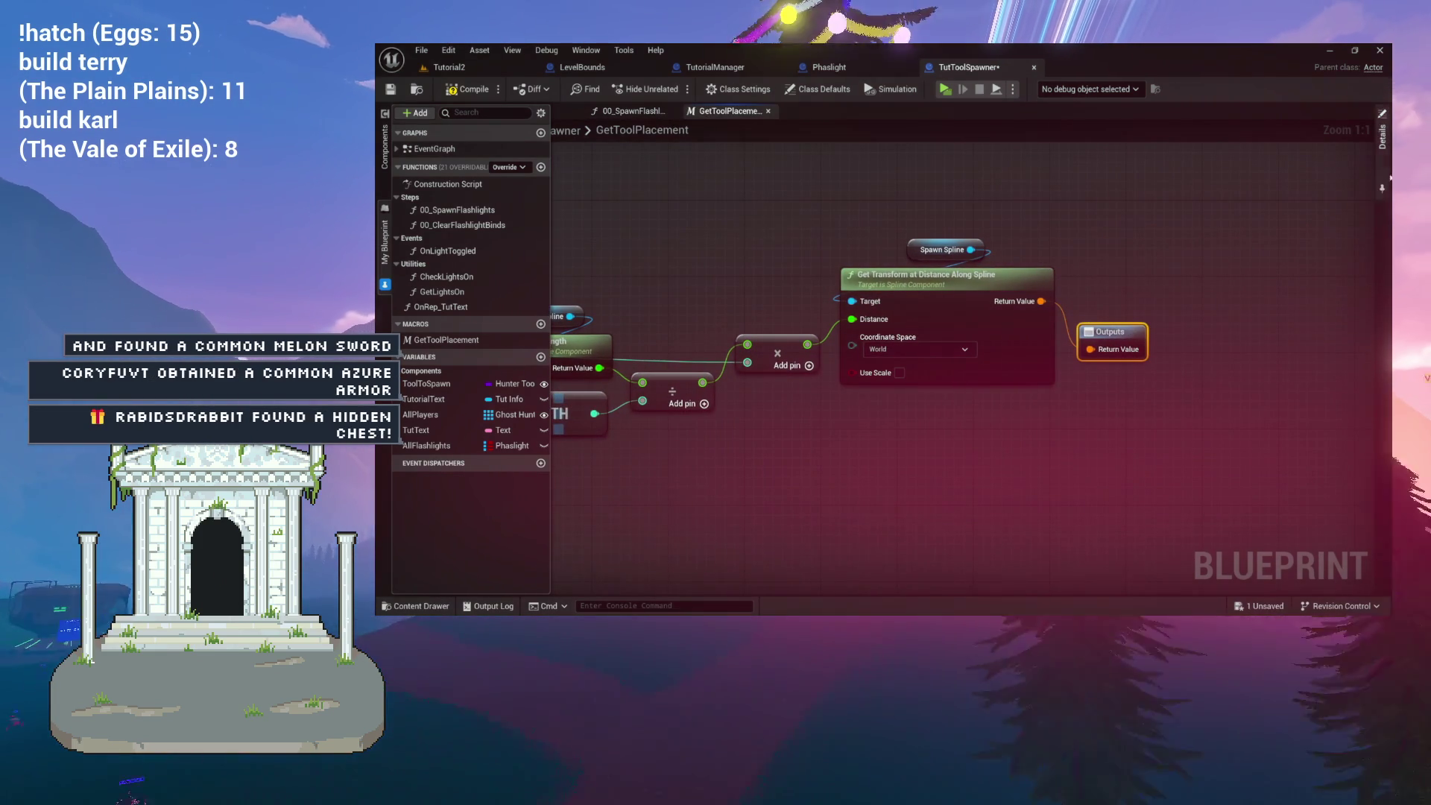
click(1382, 137)
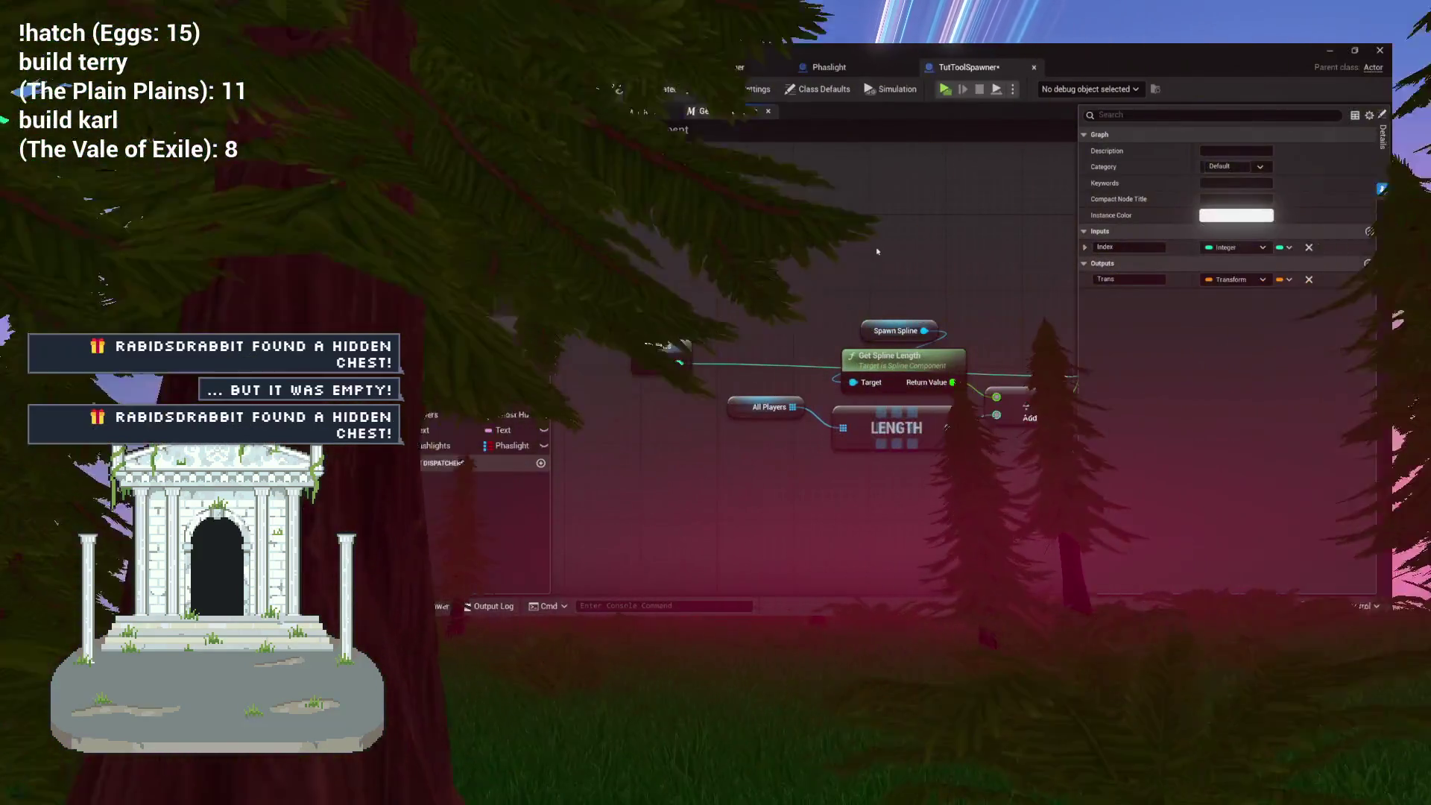
scroll(877, 251, down, 1)
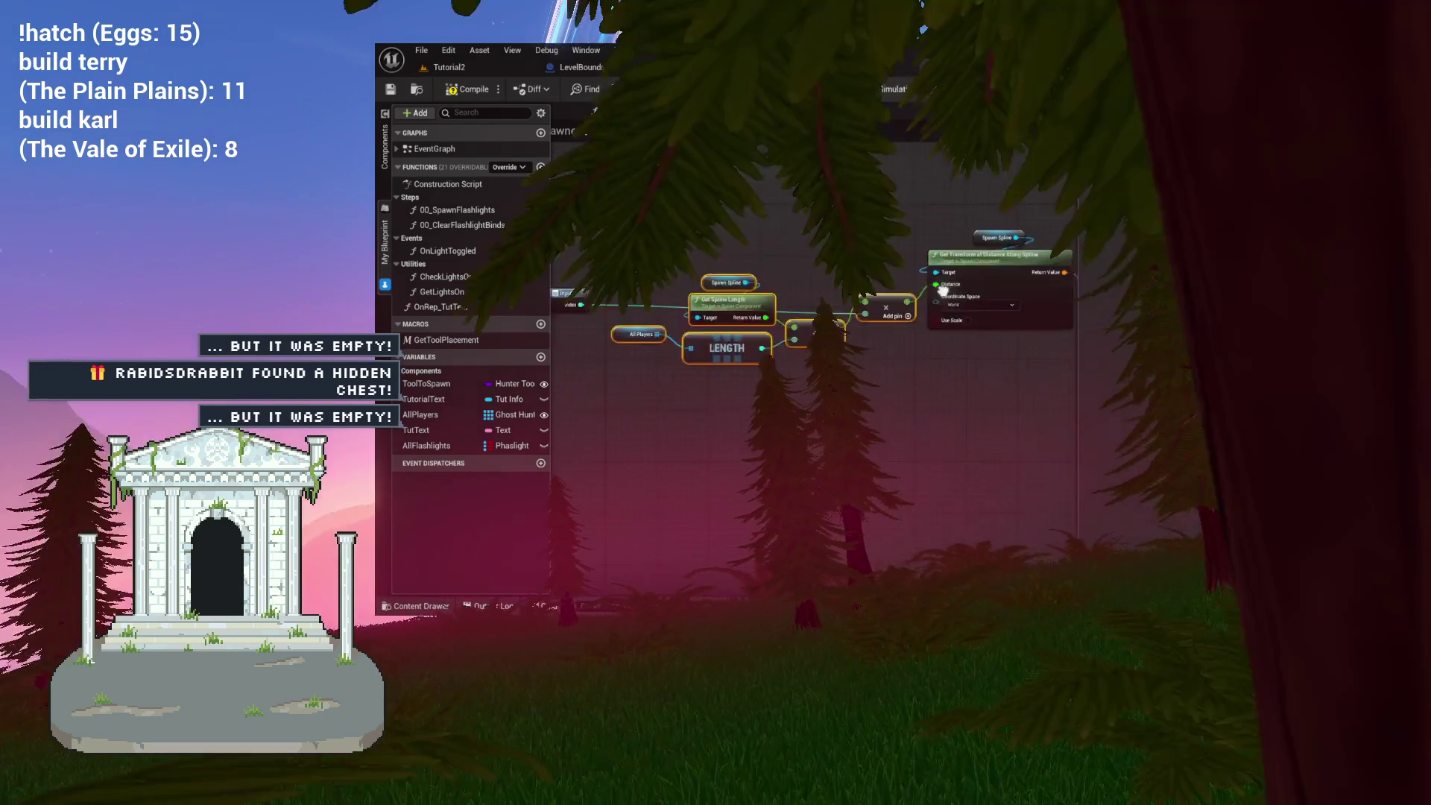
scroll(760, 304, down, 3)
scroll(958, 326, up, 3)
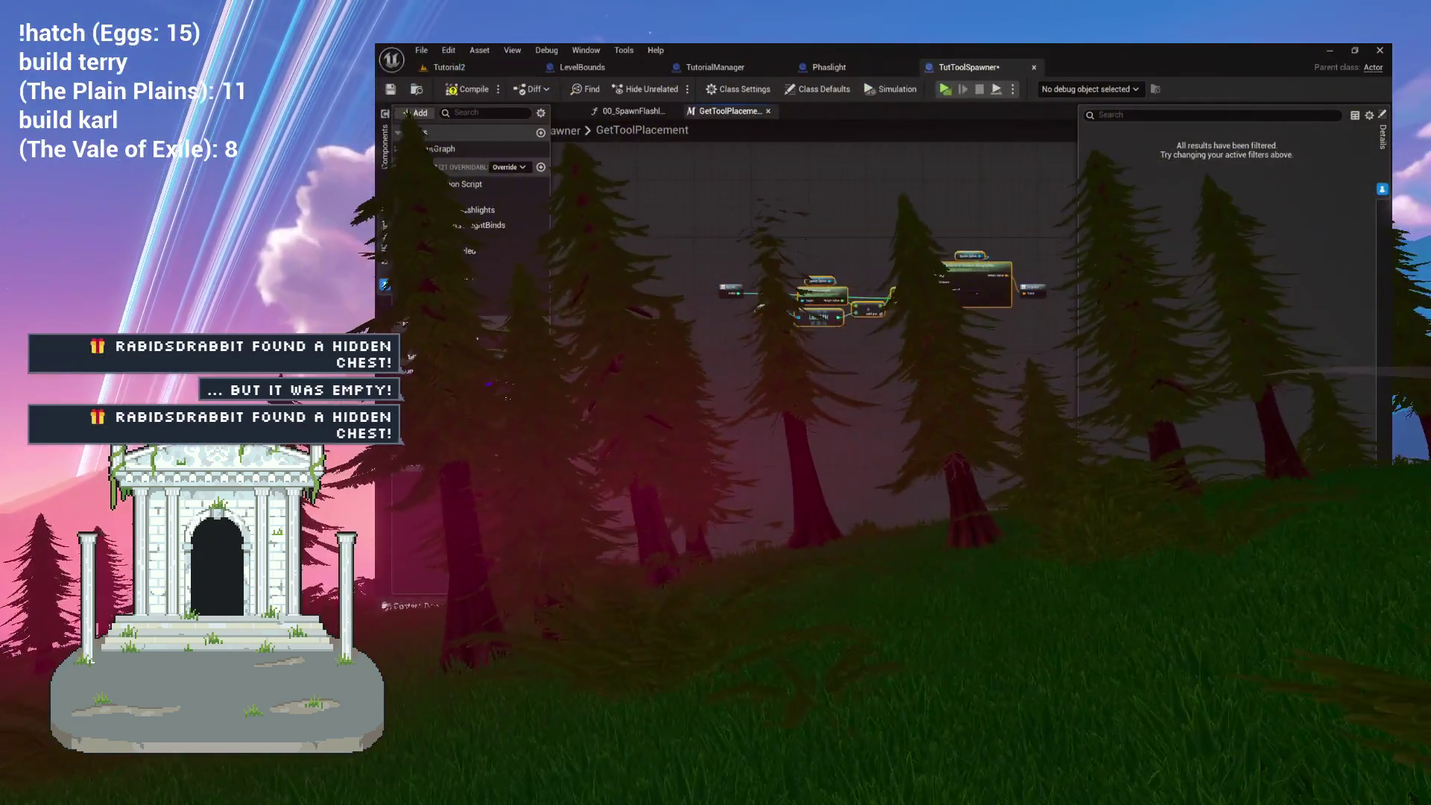
scroll(957, 326, down, 4)
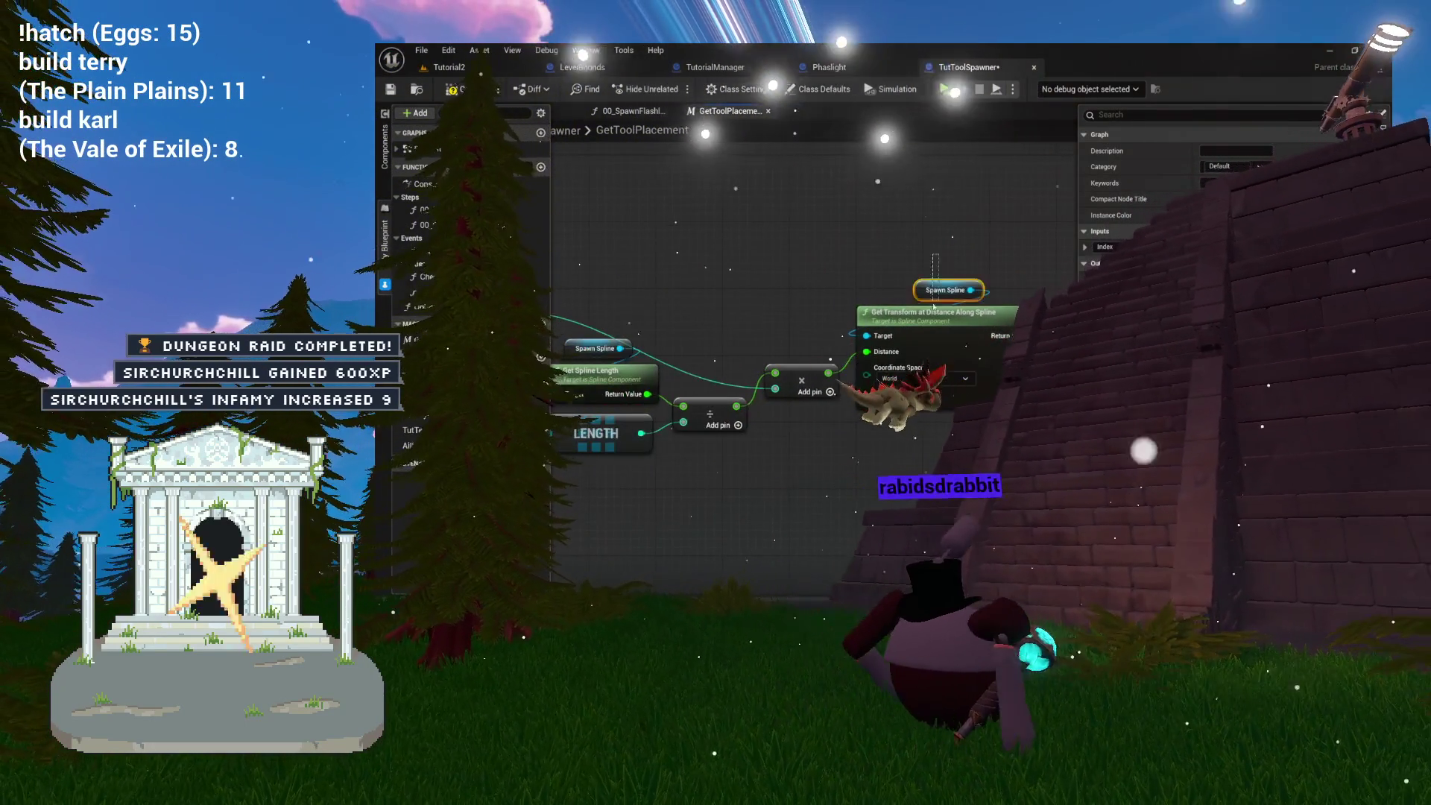
Close GetToolPlacement, review the 00_SpawnFlashlights spawn and ADD nodes, then close that function too.
drag(929, 293, 1056, 275)
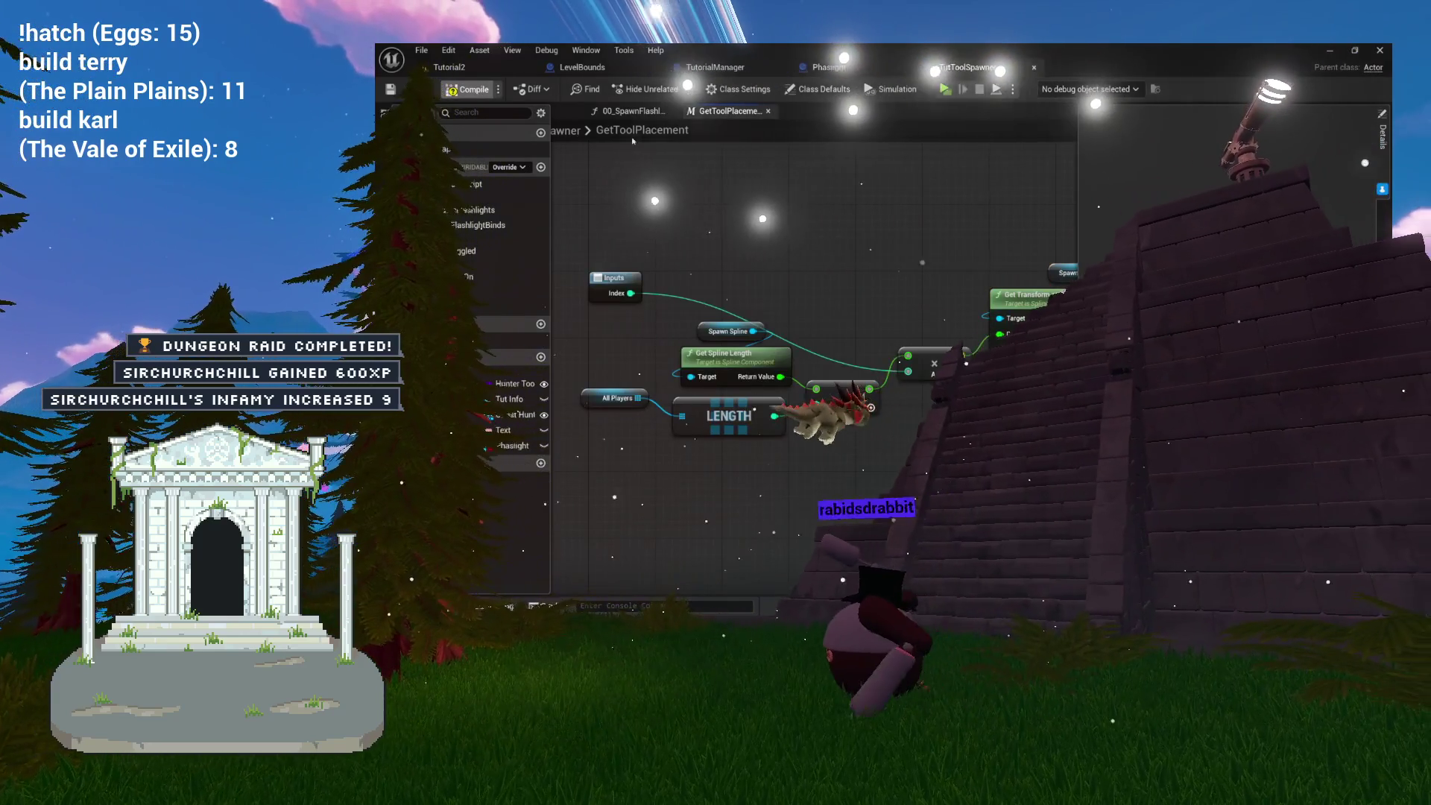
key(ctrl+w)
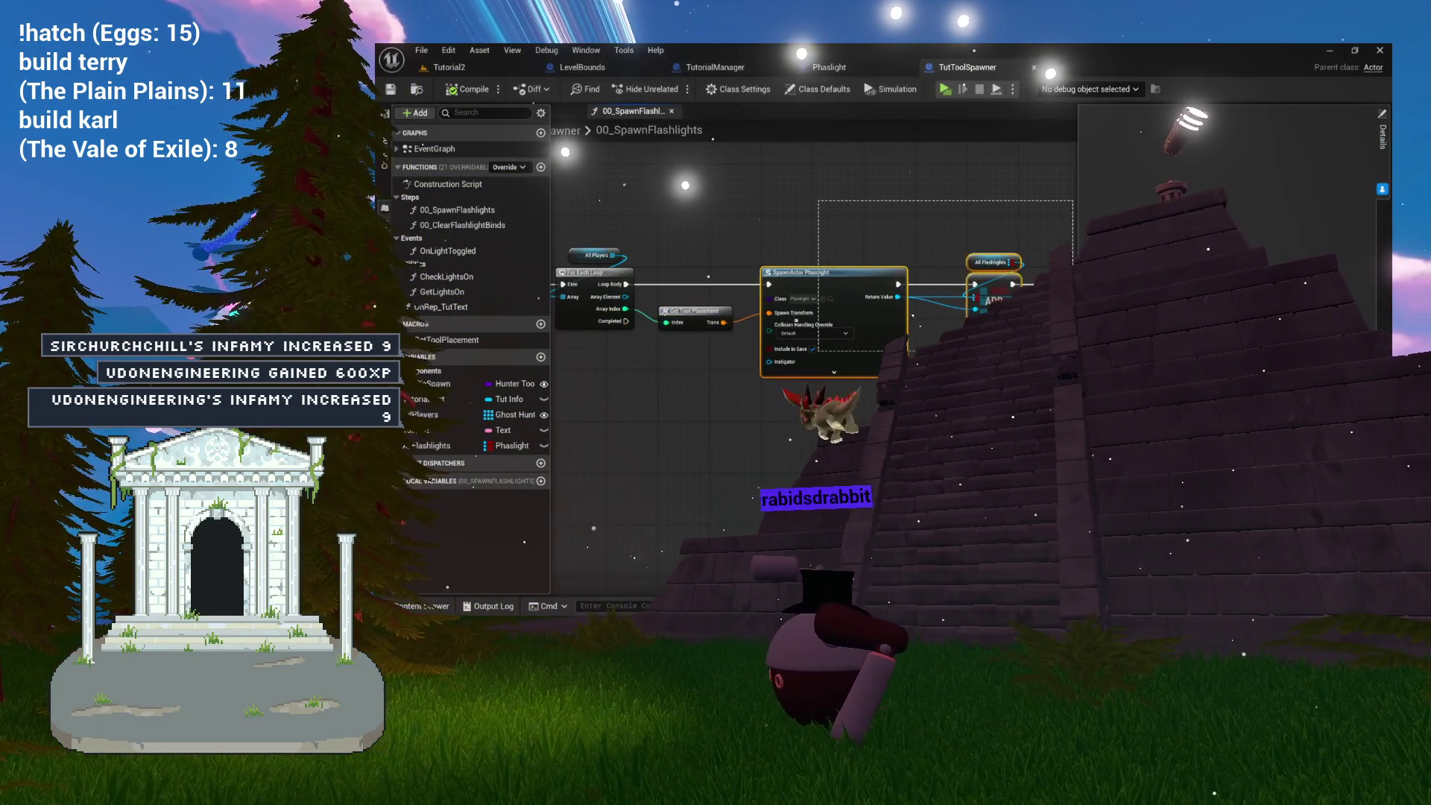
drag(811, 197, 933, 223)
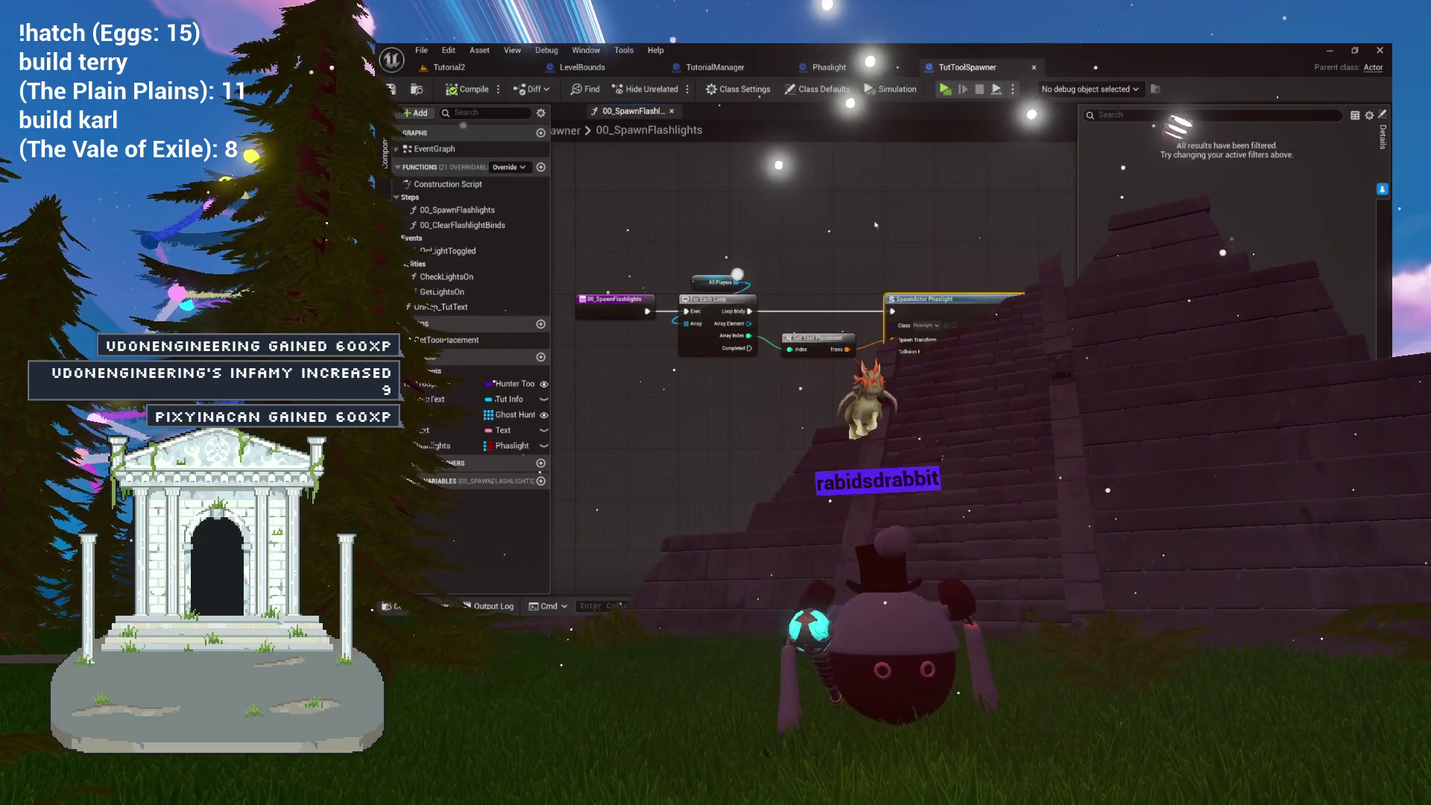
drag(850, 314, 850, 282)
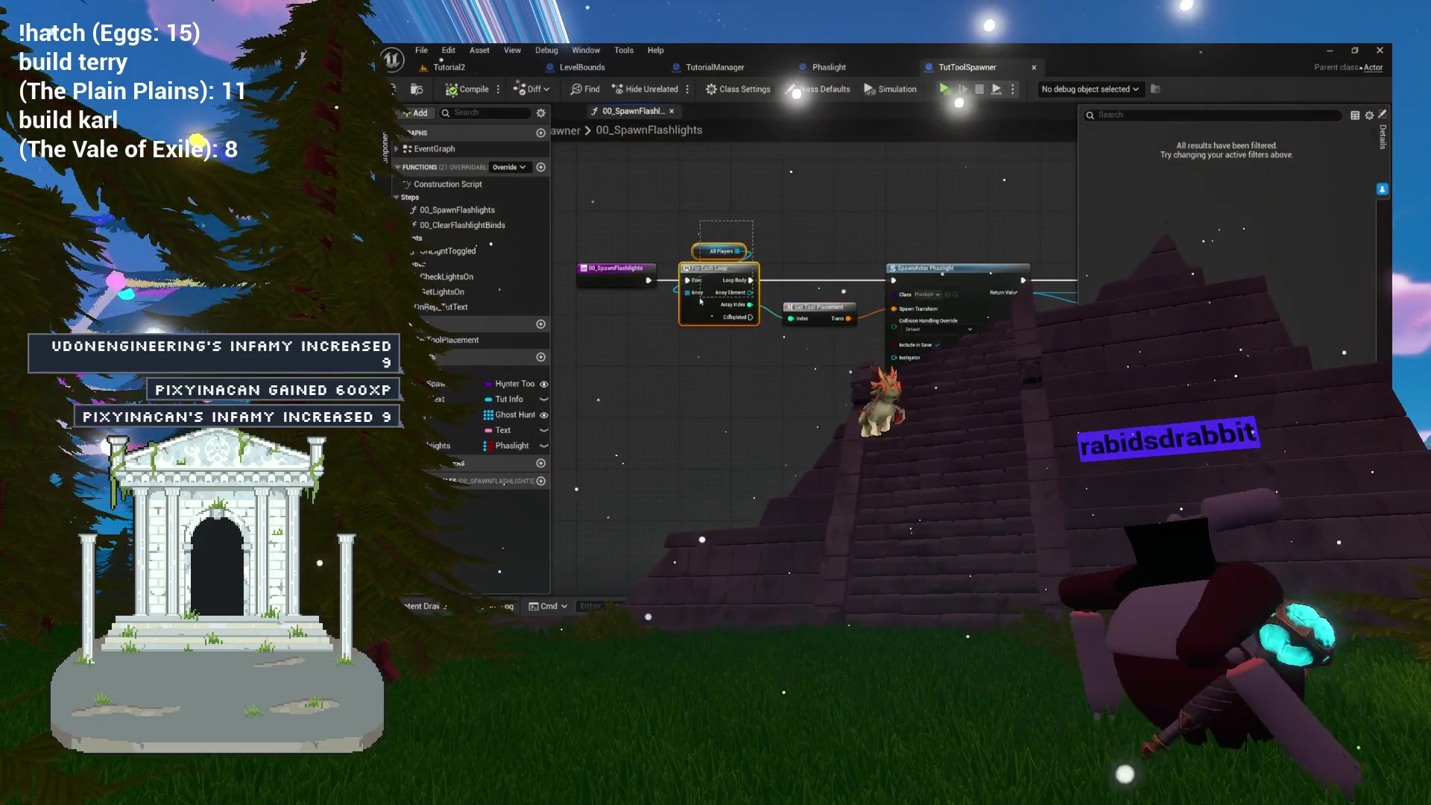
scroll(825, 323, up, 2)
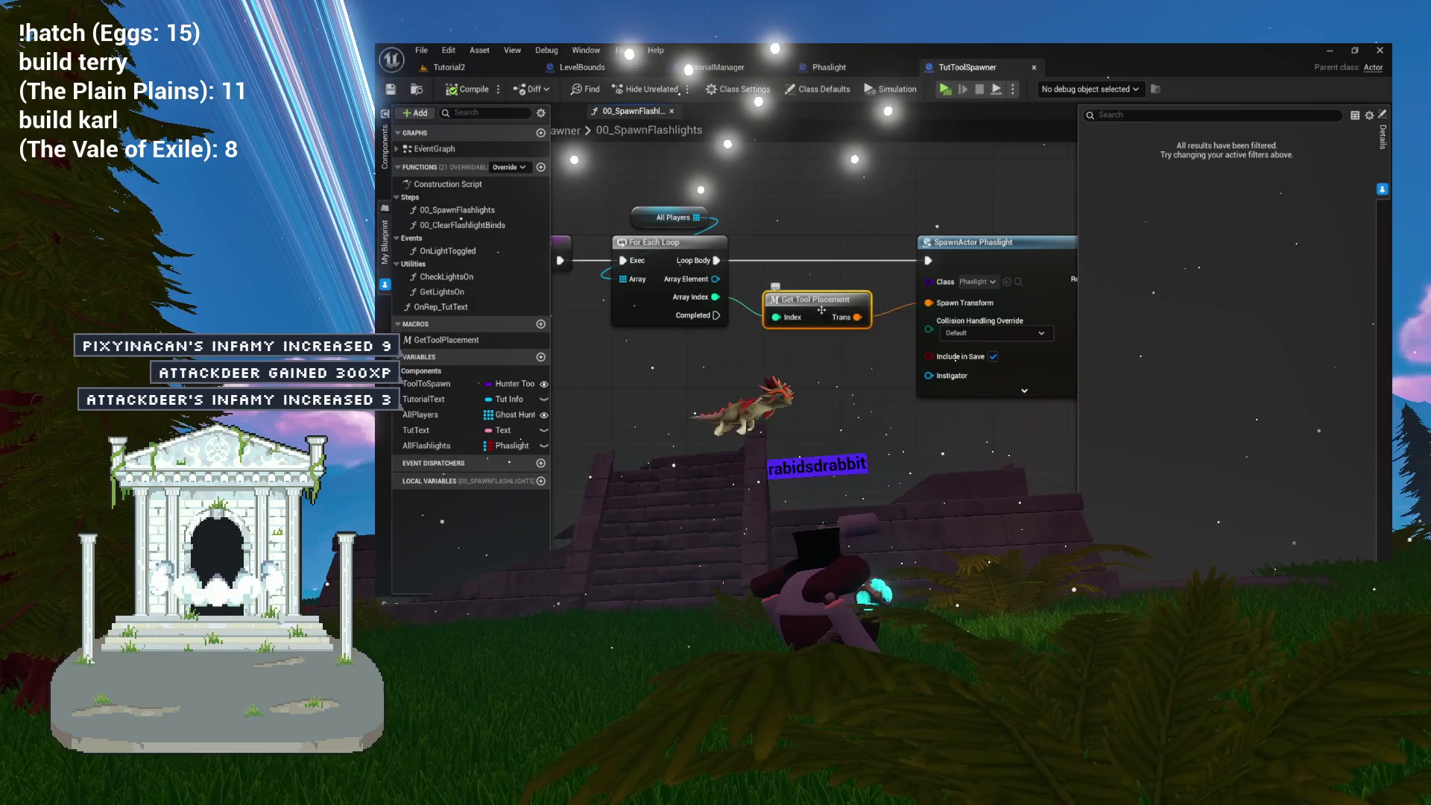
drag(817, 311, 648, 298)
click(672, 111)
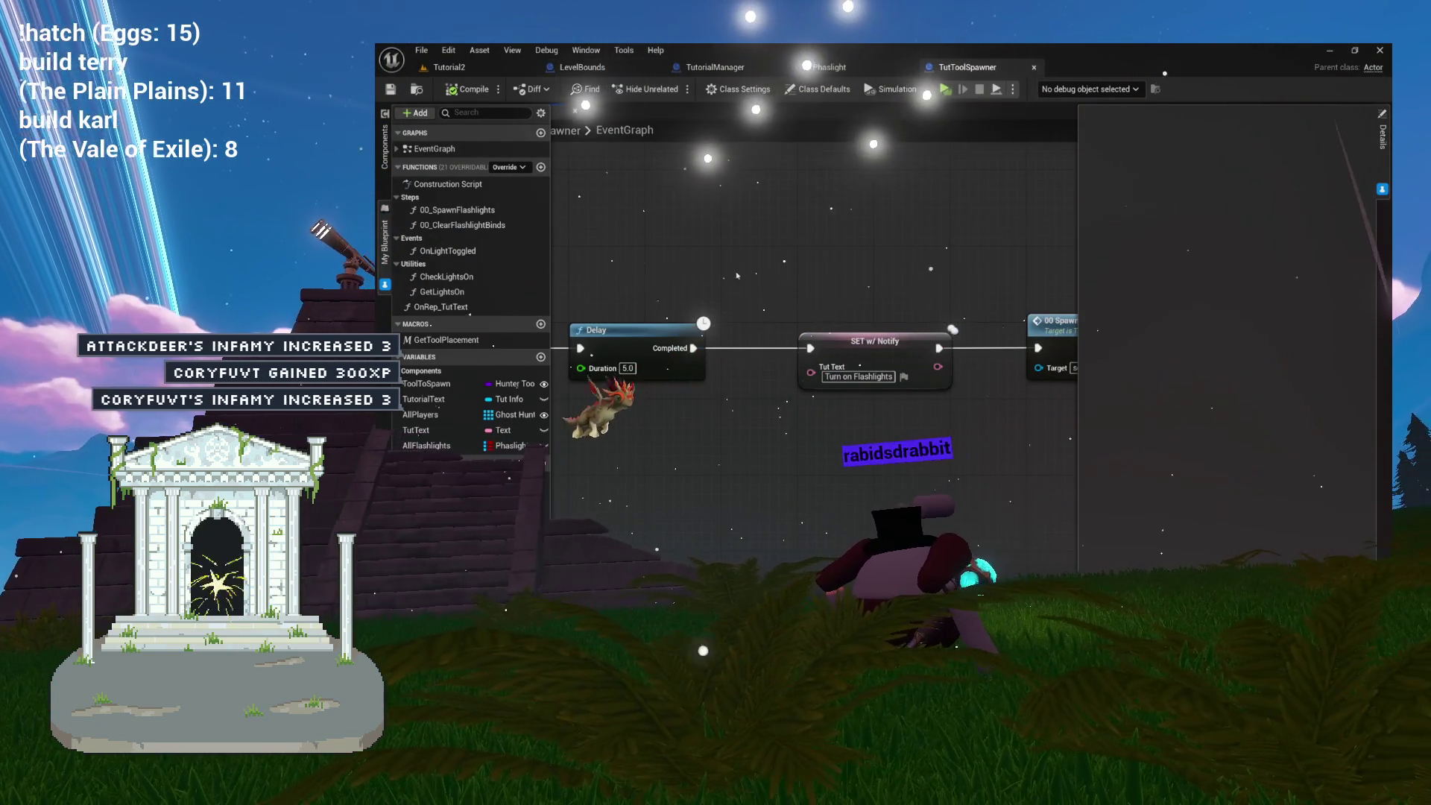
Review the BeginPlay chain from Cast To TutInfo to the 00 Spawn Flashlights call, then reopen that function.
drag(736, 275, 650, 252)
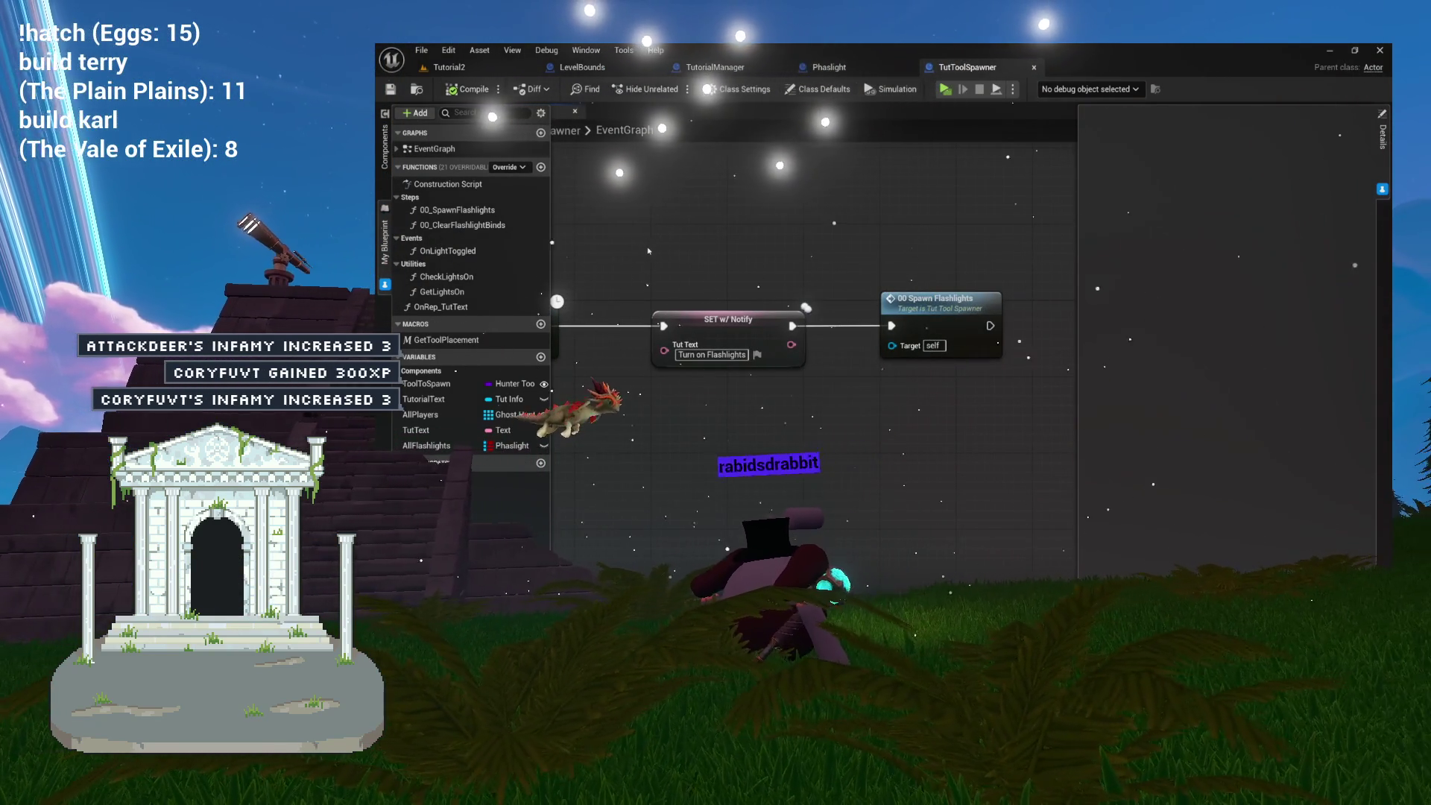
scroll(648, 251, down, 5)
scroll(981, 330, up, 2)
mouse_move(981, 326)
mouse_down()
mouse_move(941, 332)
mouse_move(1022, 341)
mouse_up()
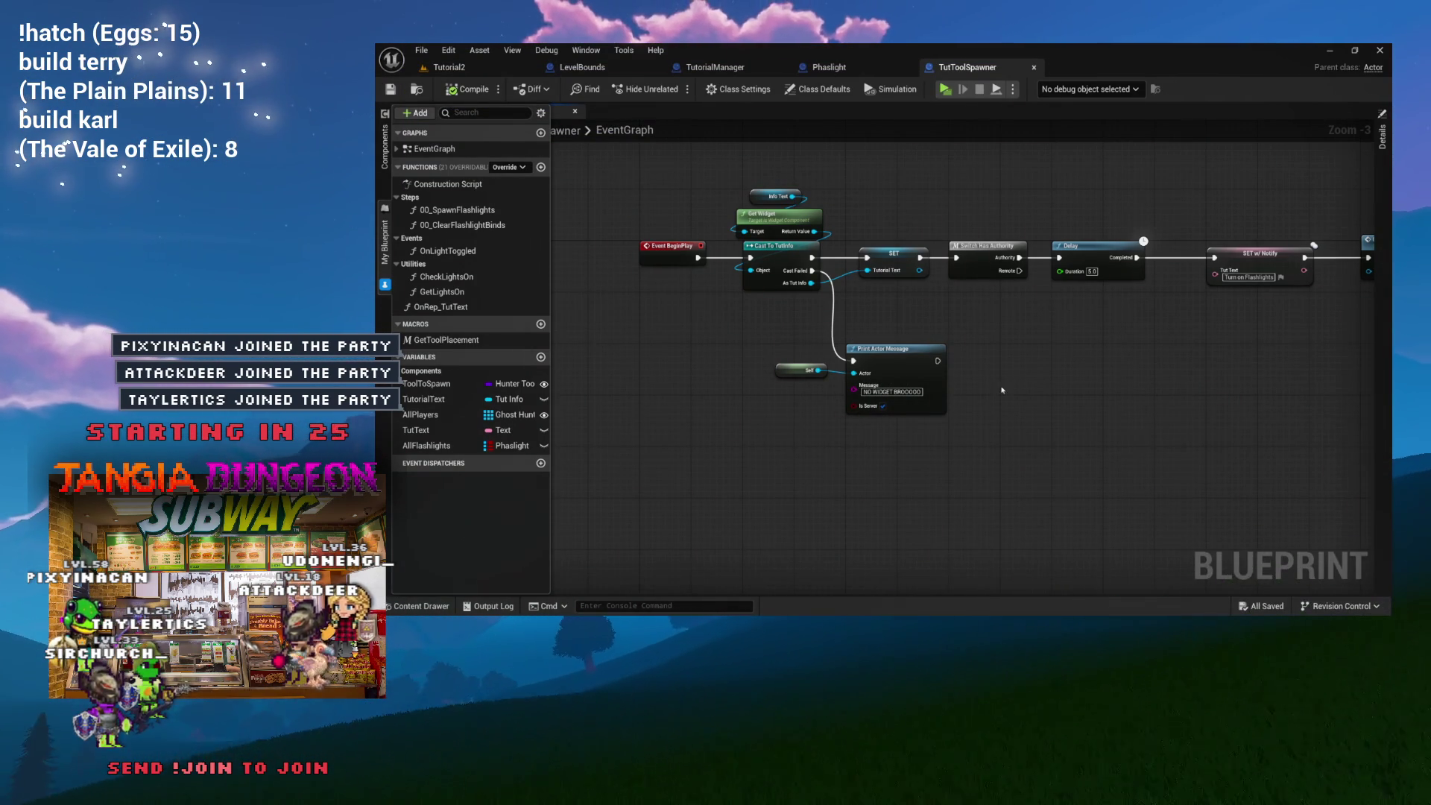
drag(1001, 380, 967, 408)
drag(667, 198, 784, 201)
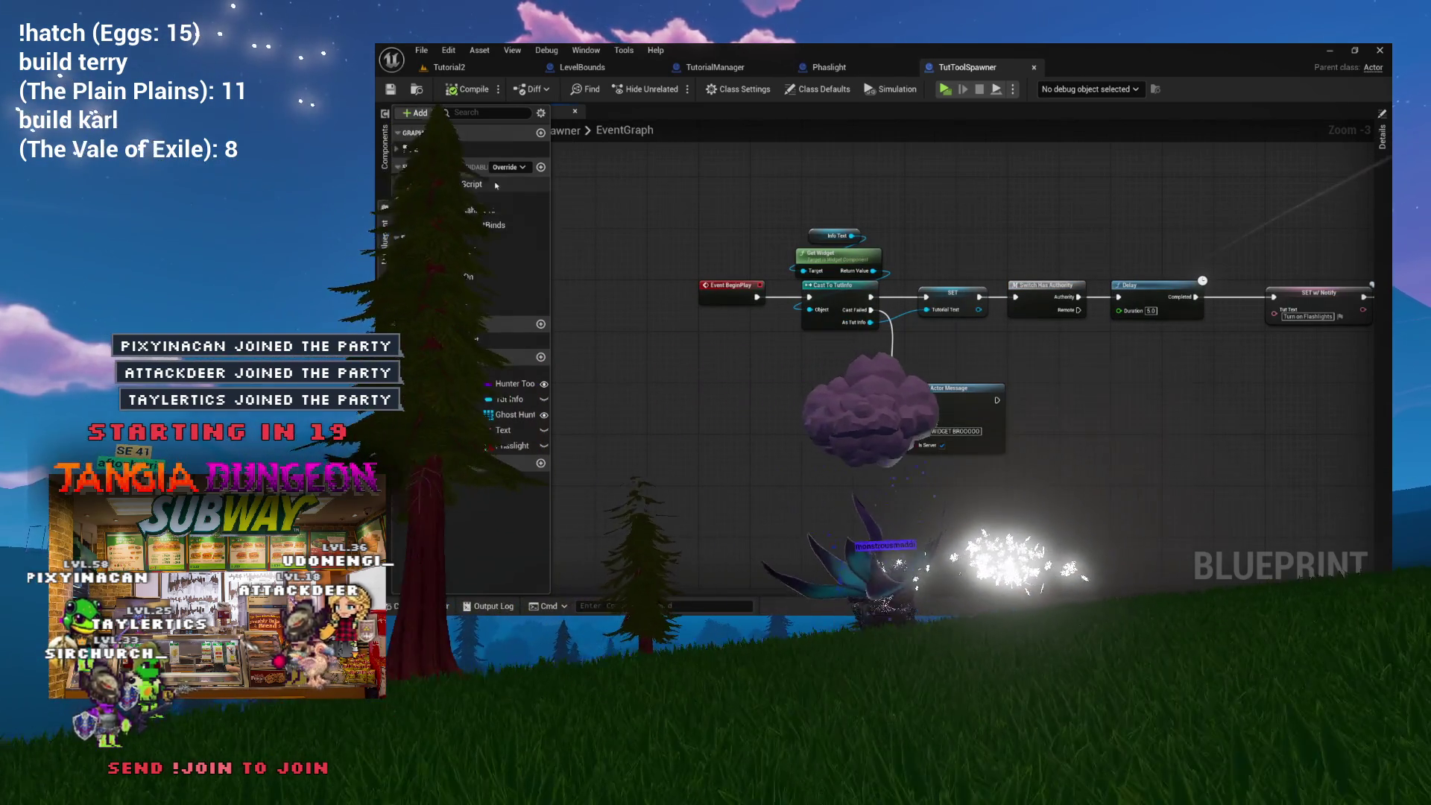
double_click(435, 210)
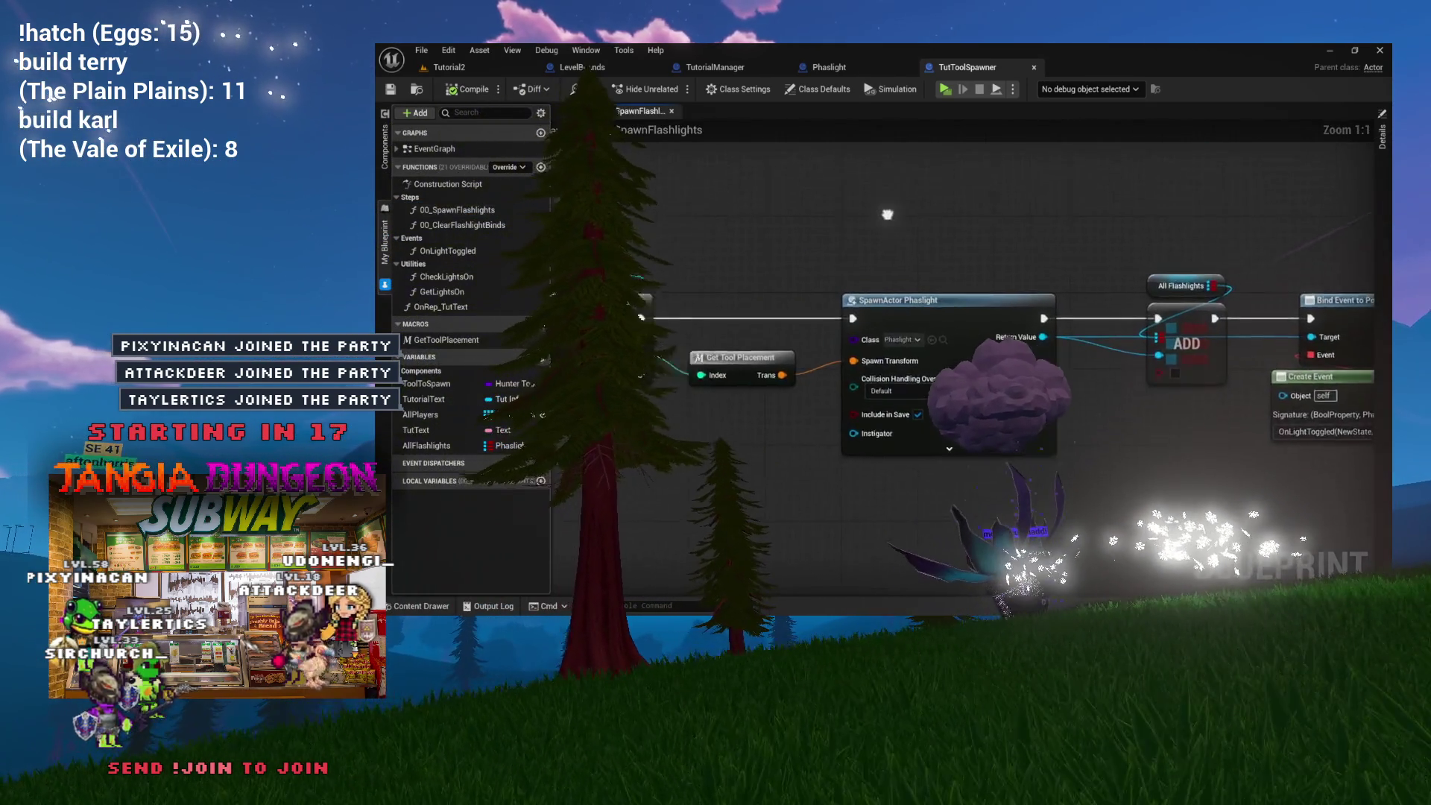
scroll(894, 215, down, 2)
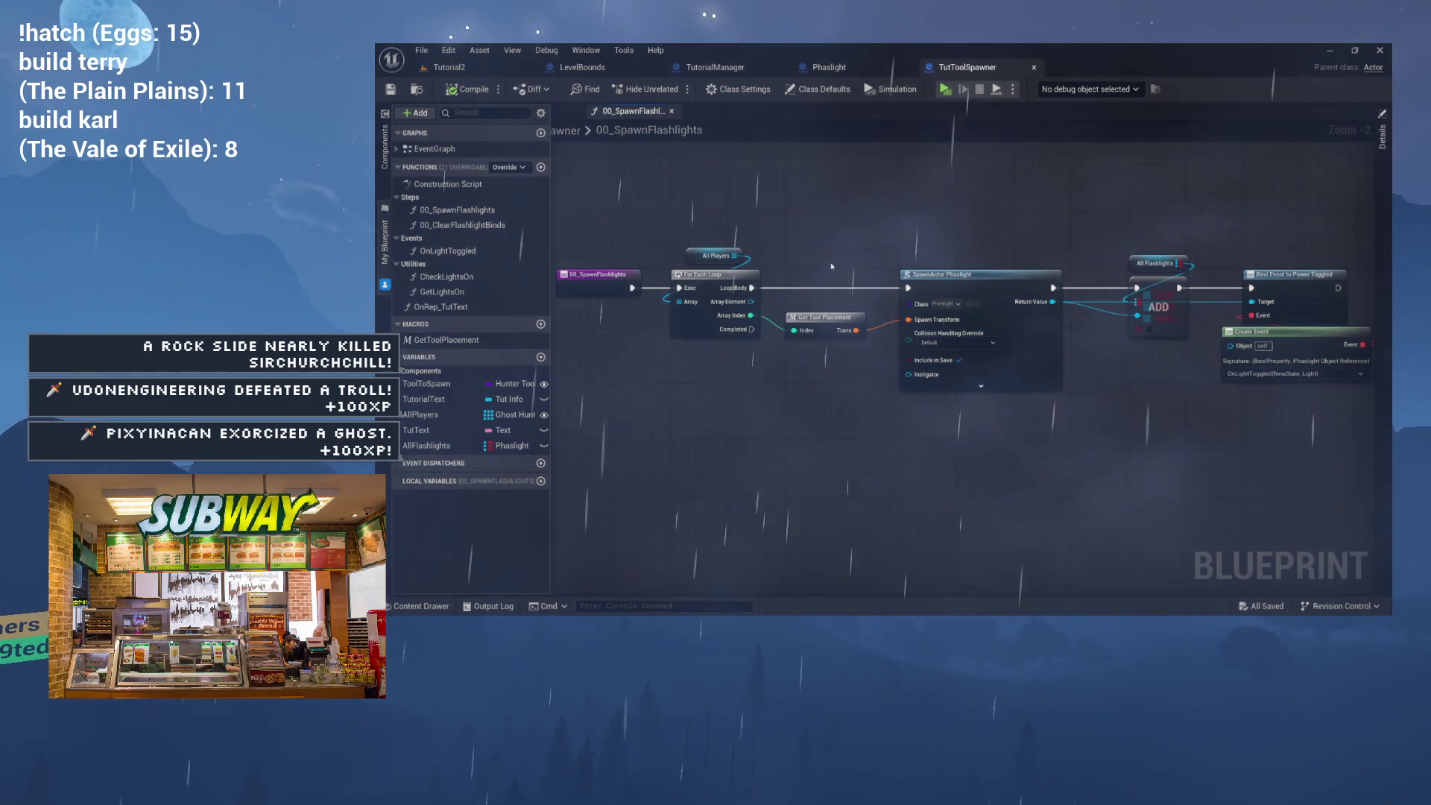
mouse_move(760, 259)
mouse_down()
mouse_move(710, 242)
mouse_move(880, 232)
mouse_up()
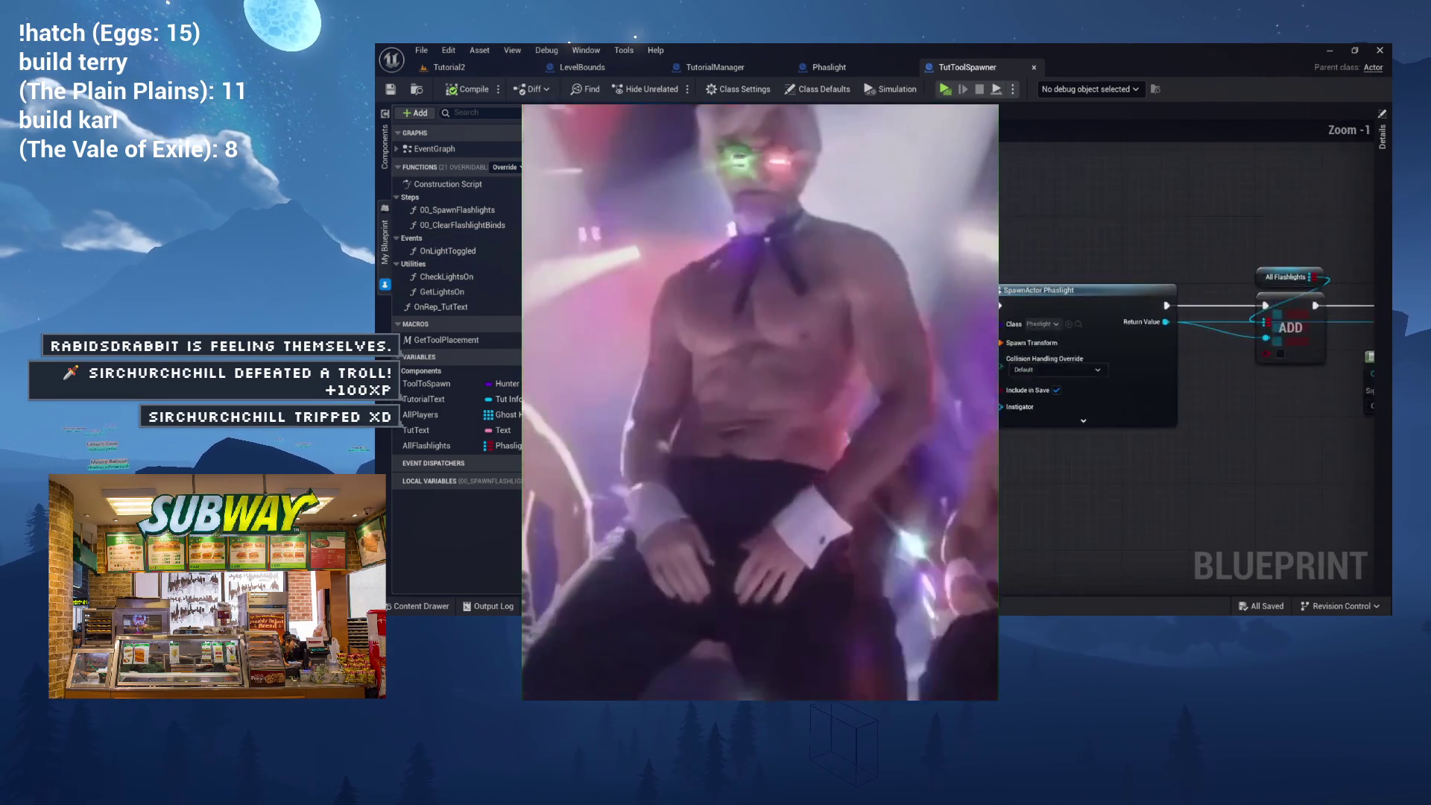
scroll(675, 275, down, 1)
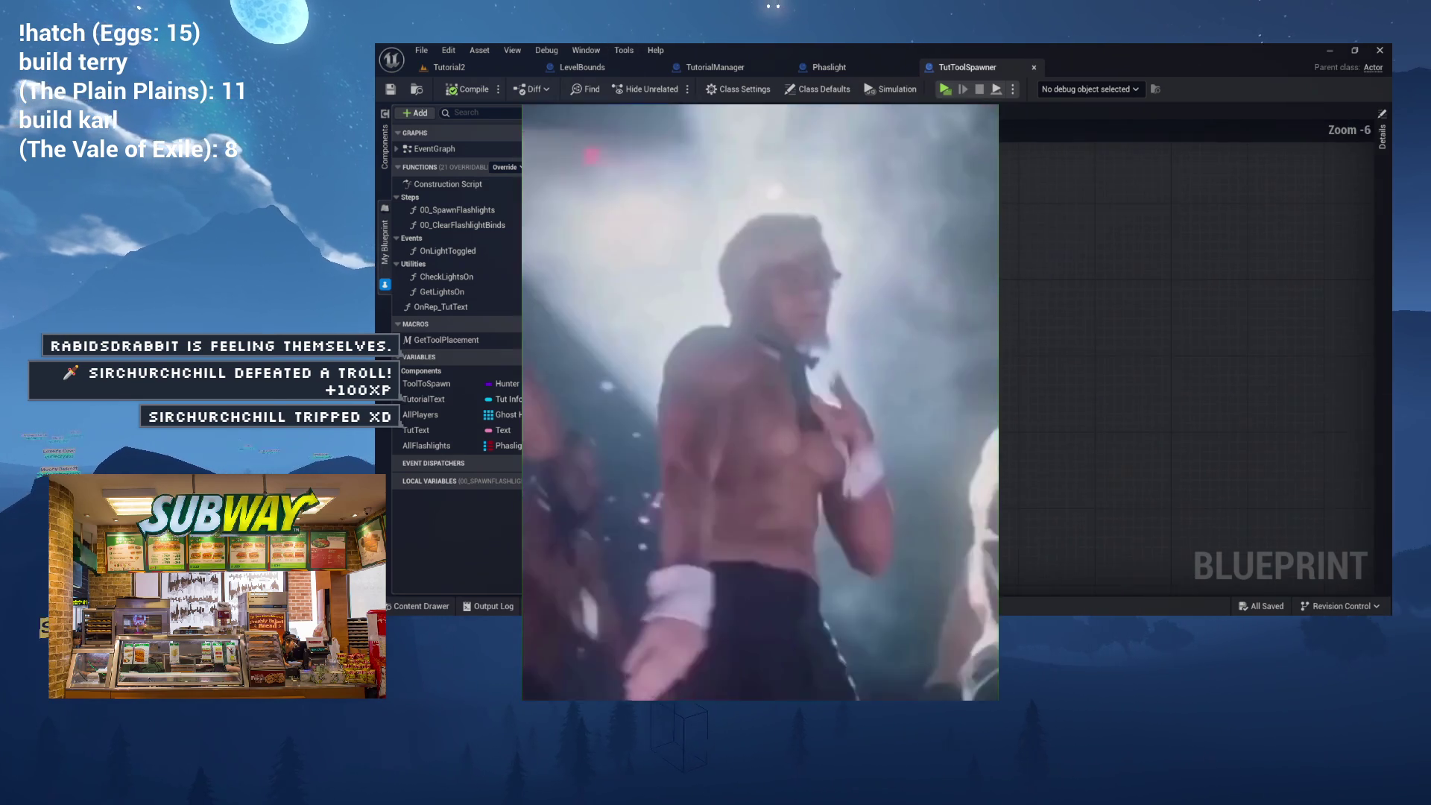
scroll(1043, 320, up, 4)
scroll(897, 229, up, 1)
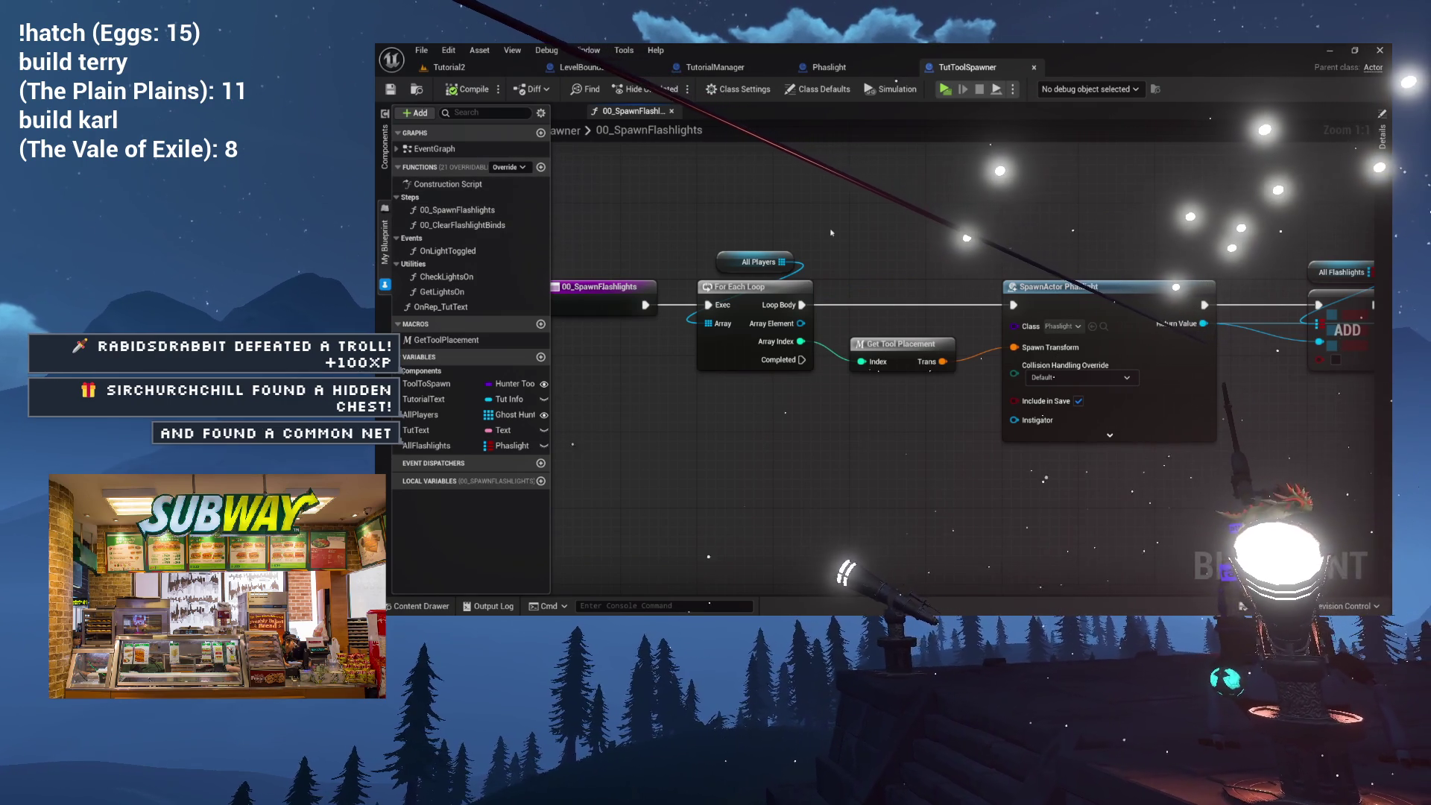
Pan across the 00_SpawnFlashlights For Each Loop chain and collapse the My Blueprint drawer.
mouse_move(689, 231)
mouse_down()
mouse_move(566, 229)
mouse_move(698, 235)
mouse_up()
drag(551, 176, 659, 185)
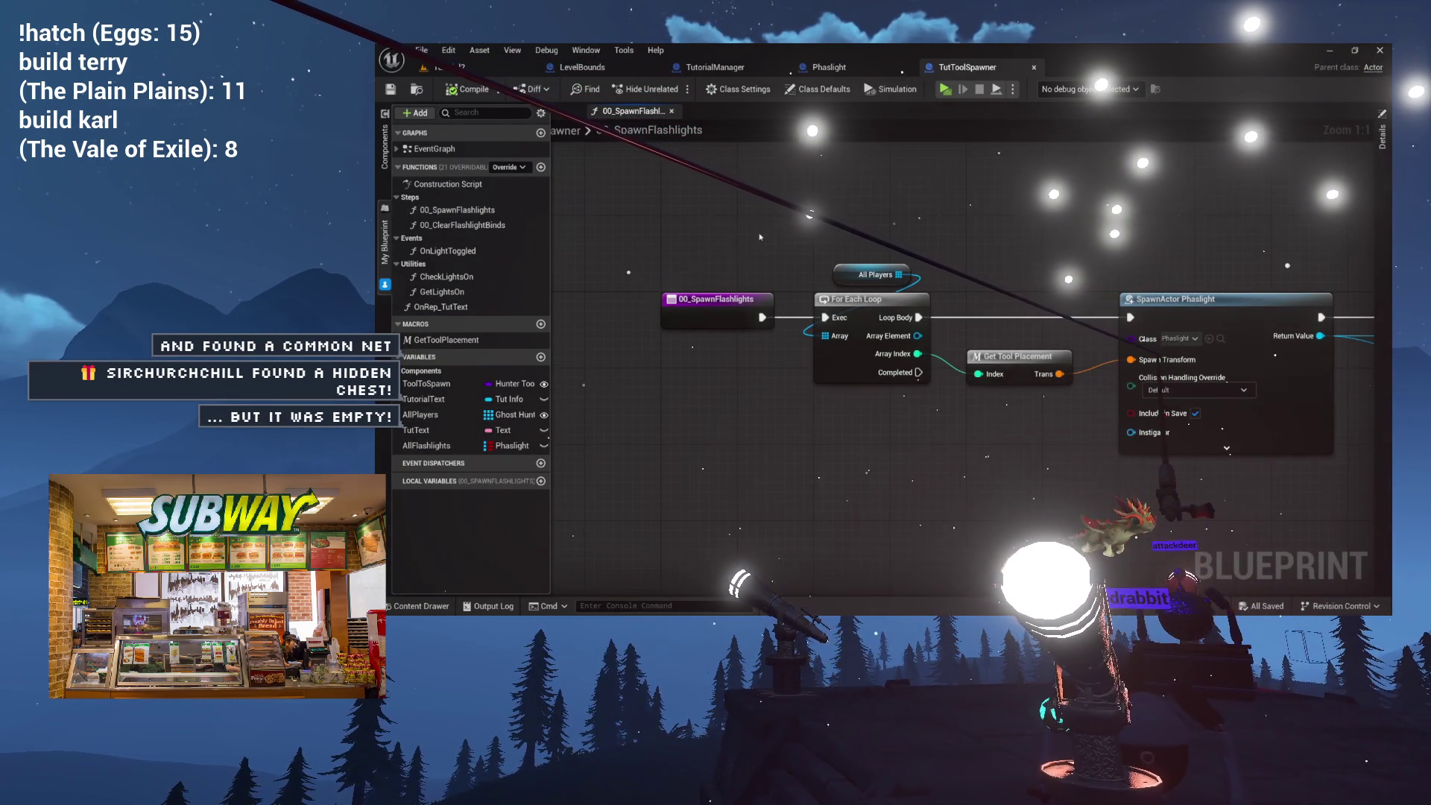
drag(760, 237, 695, 220)
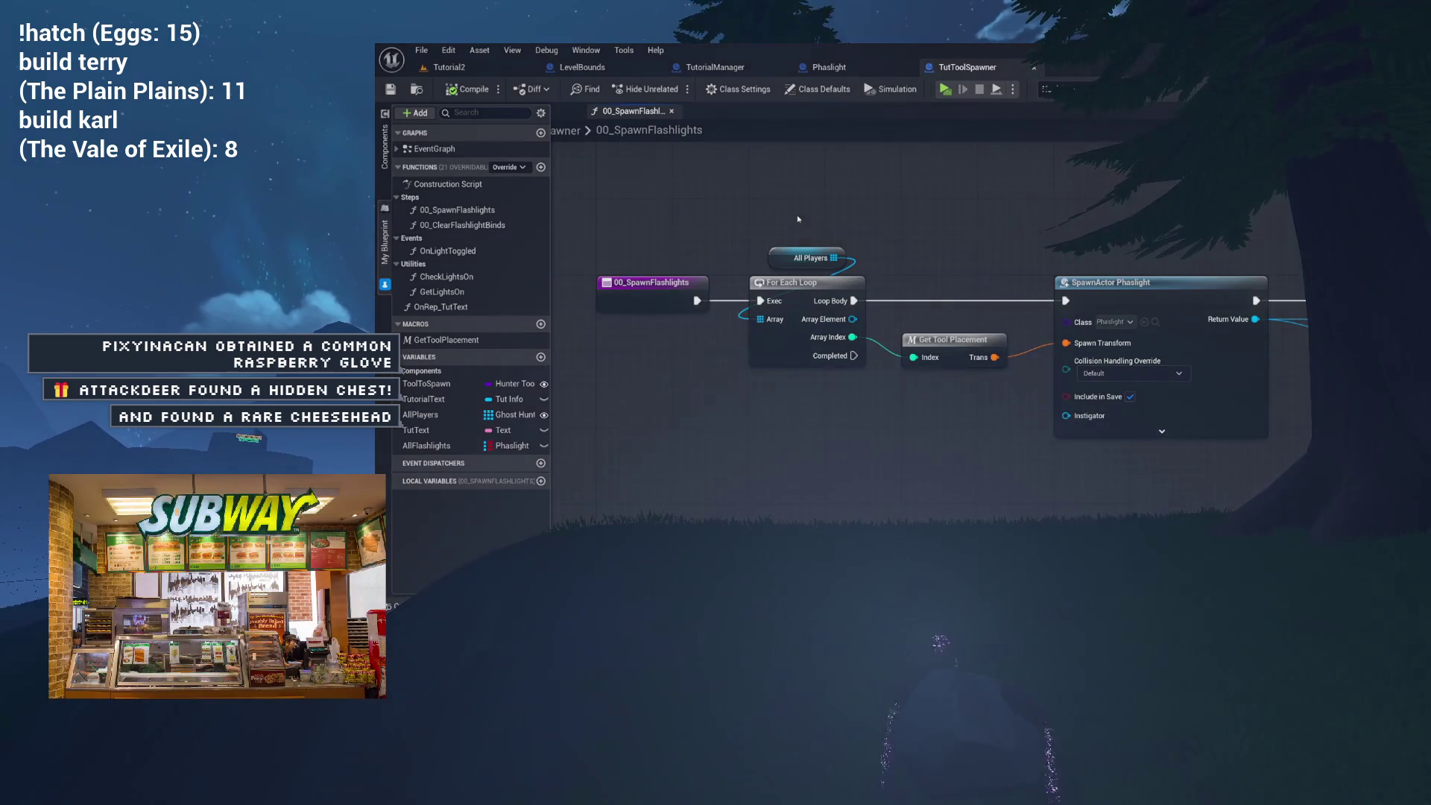
drag(769, 229, 740, 249)
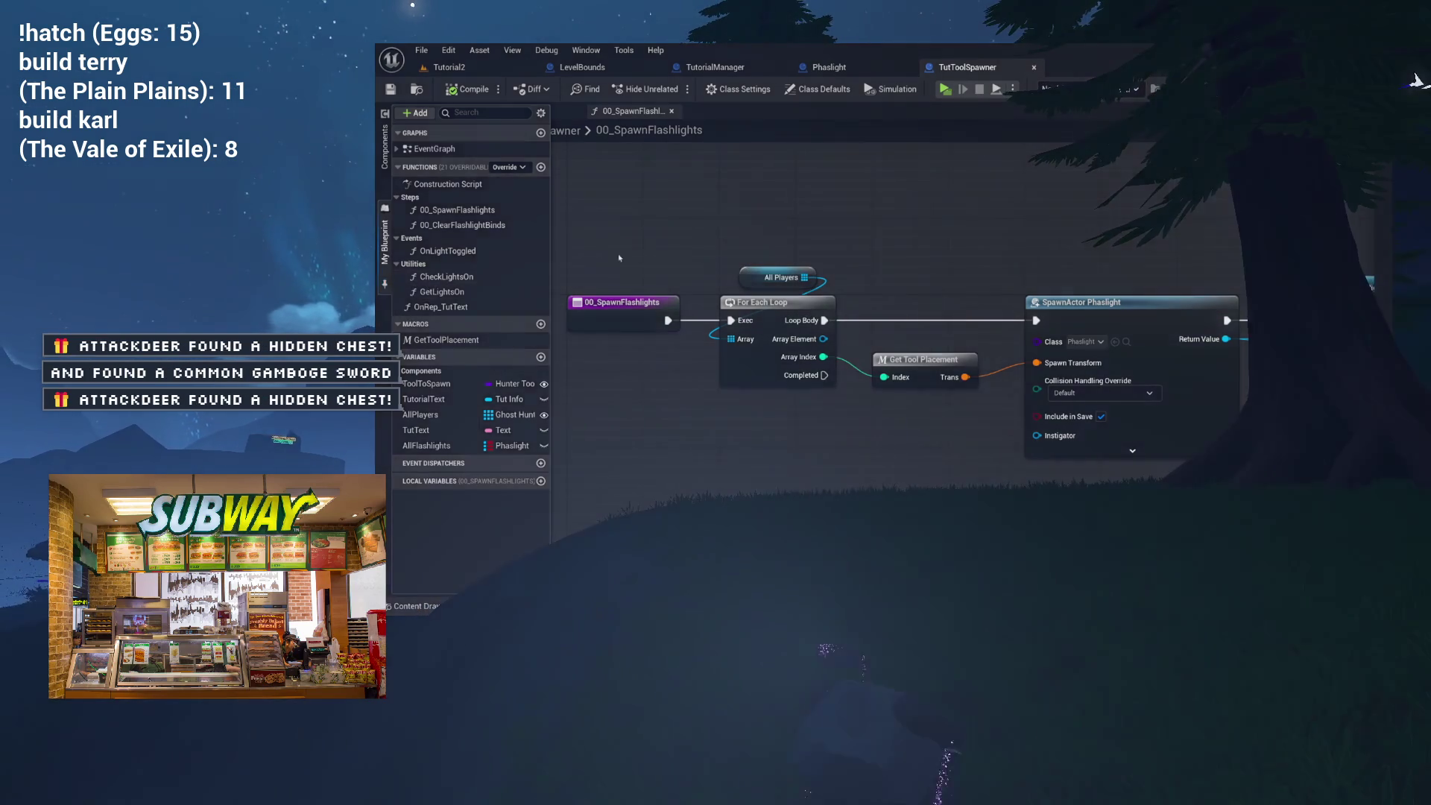
click(630, 256)
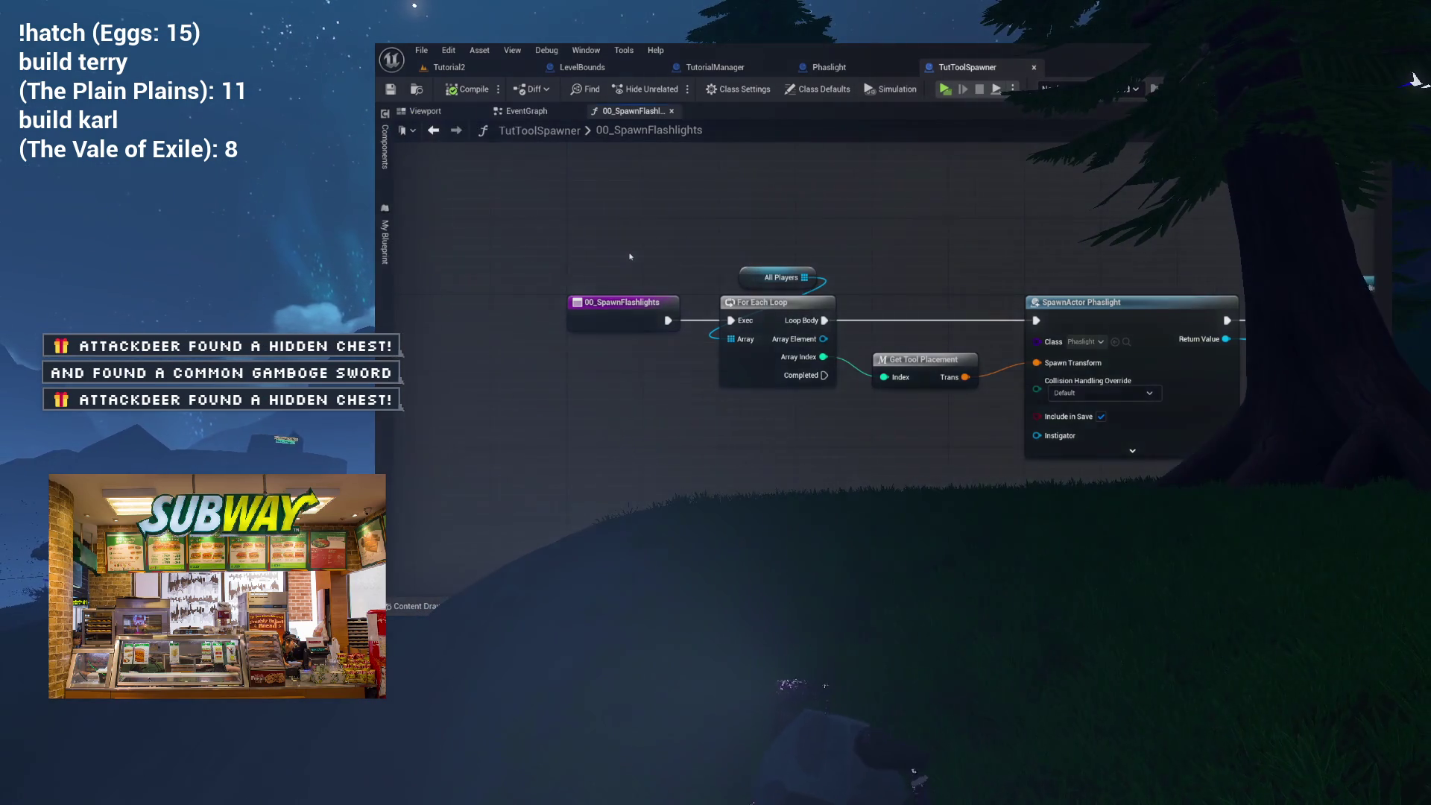
Zoom the view in and out over the new function's graph.
scroll(630, 256, up, 2)
scroll(622, 283, down, 3)
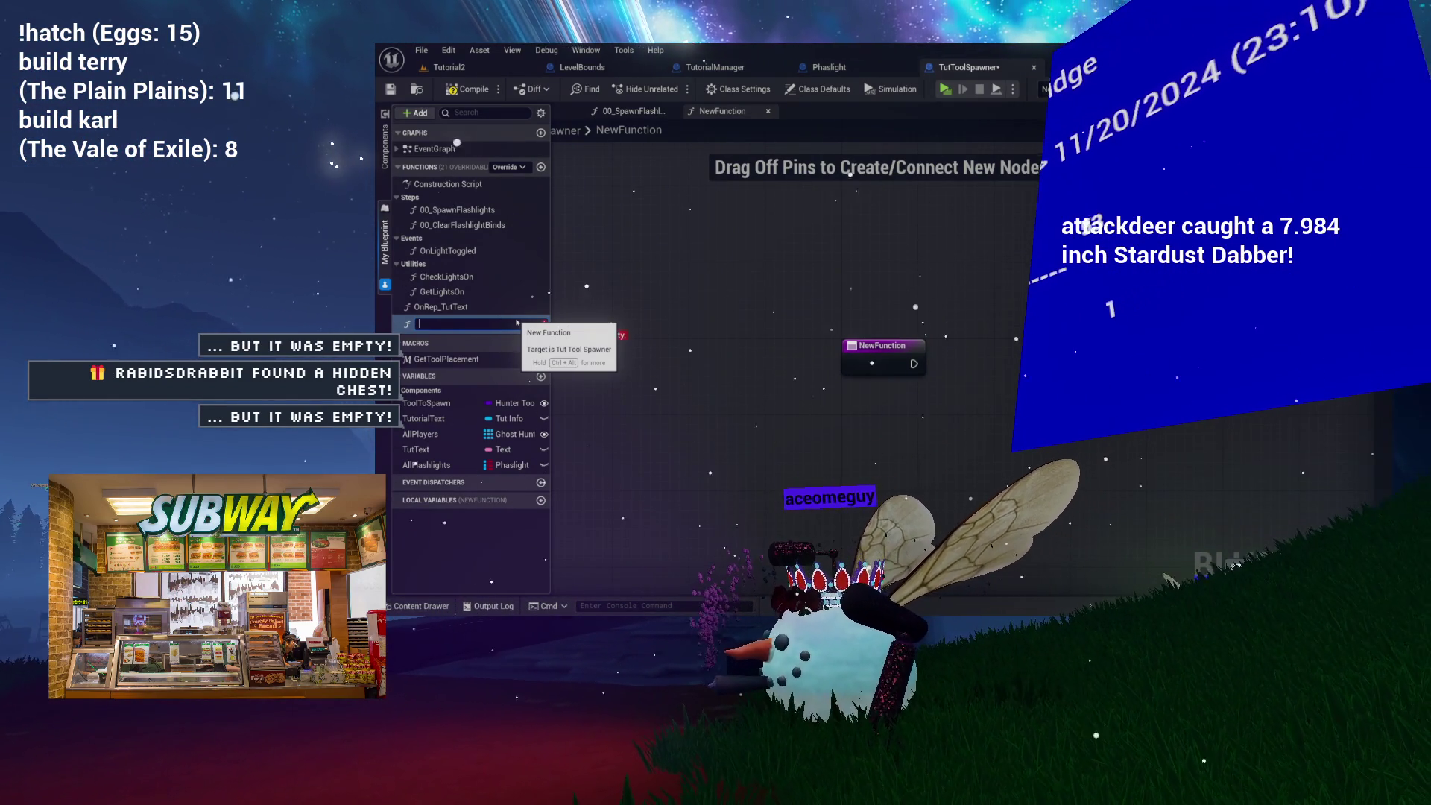
Name the new function 01_SpawnBooks, completing the name with a second rename.
text(01_)
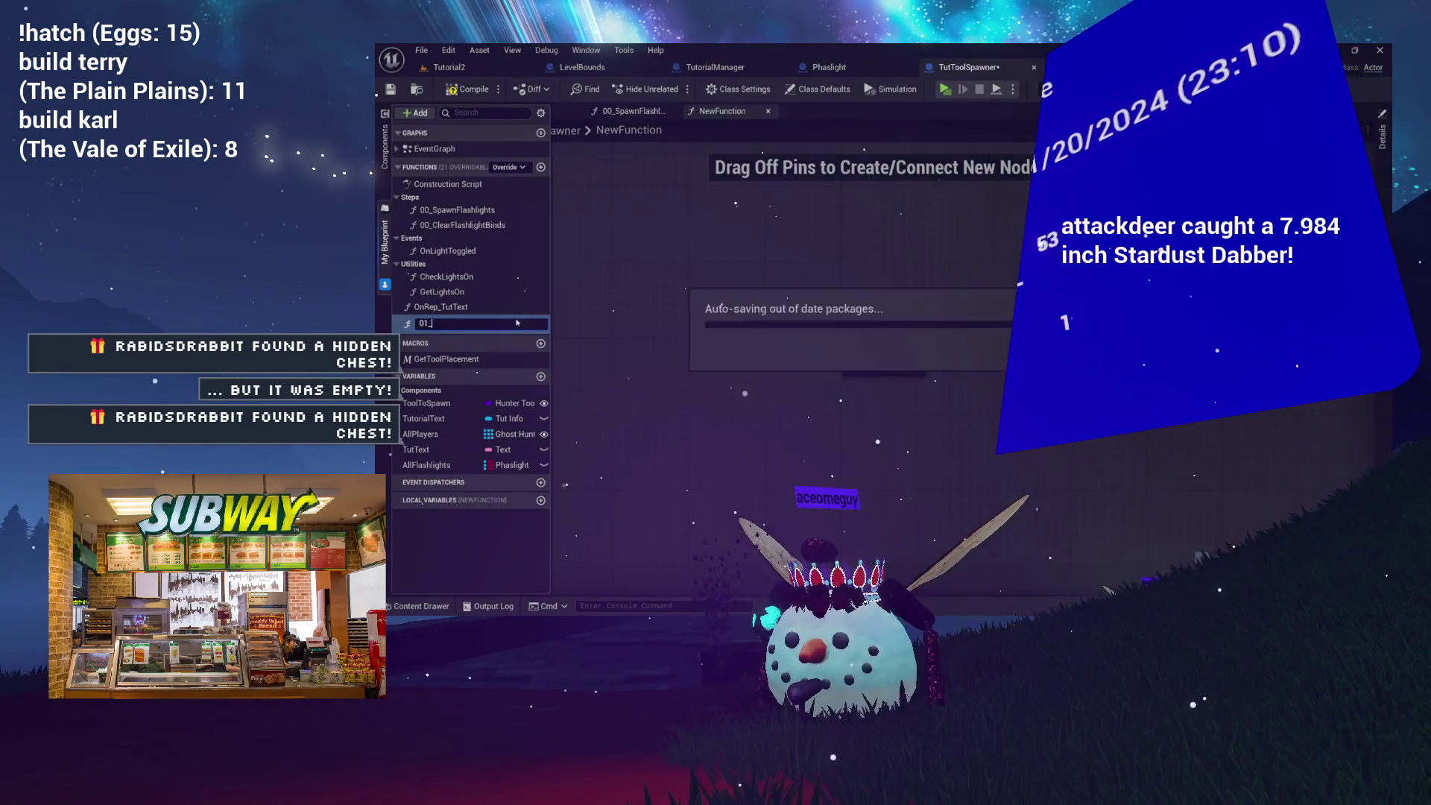
key(Return)
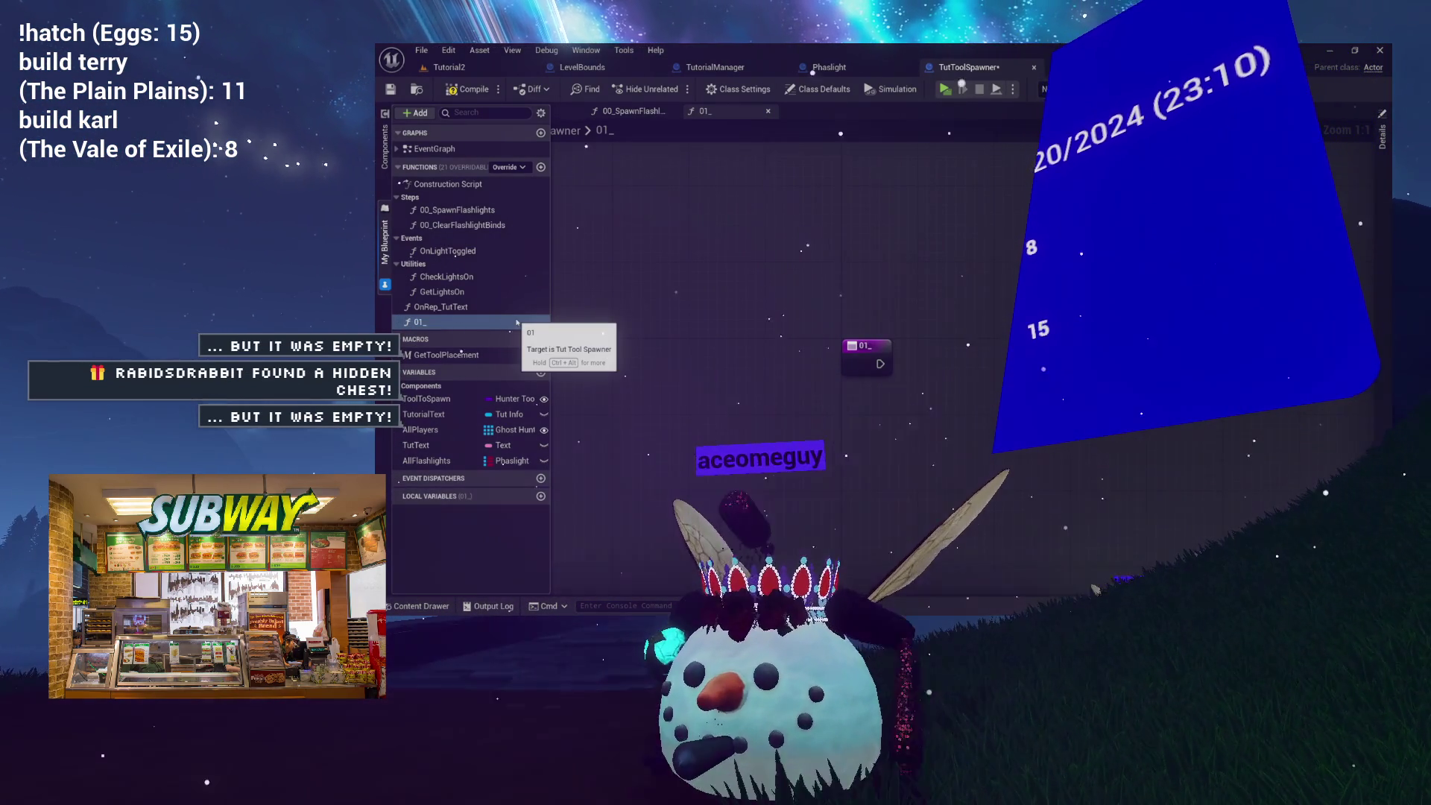
key(F2)
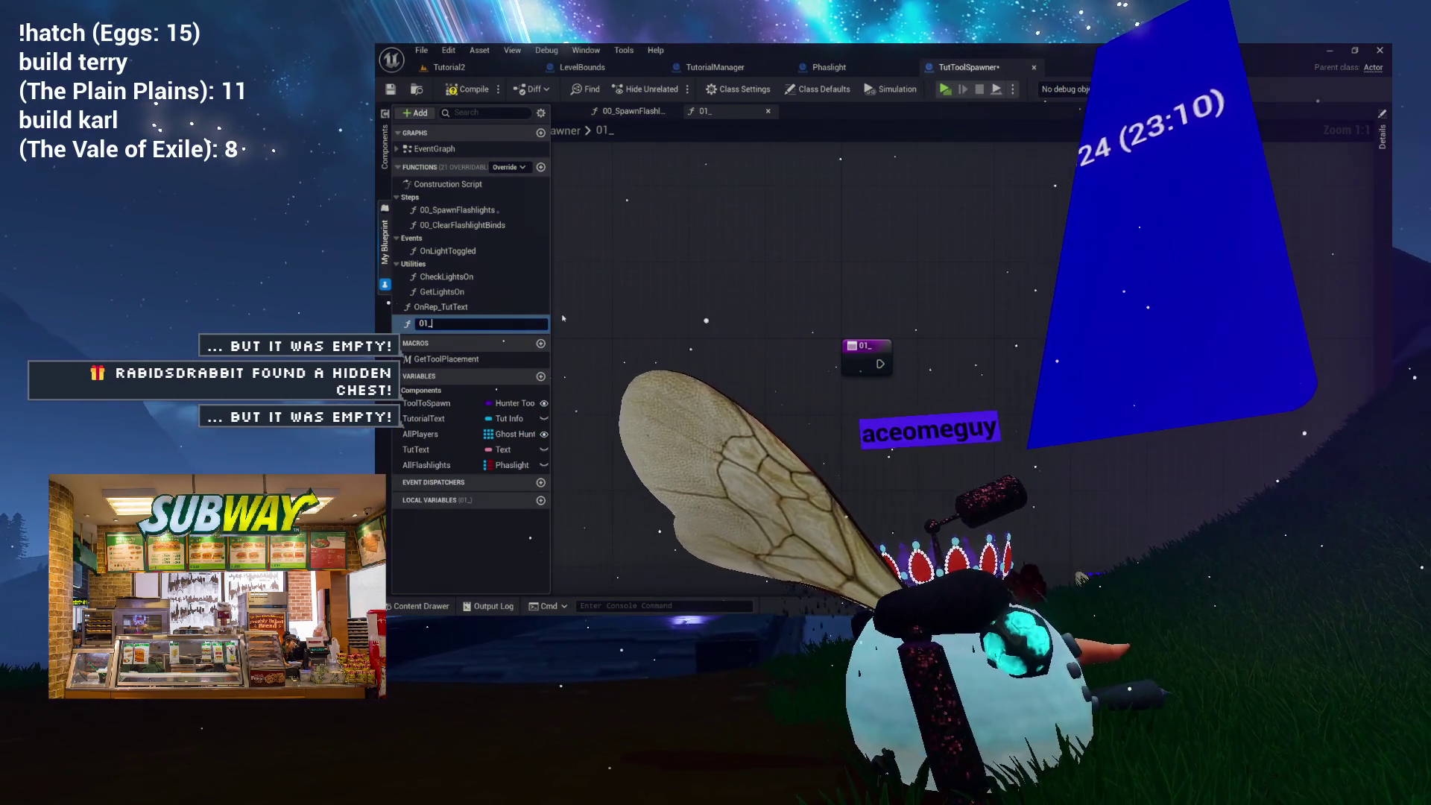
text(Spawn)
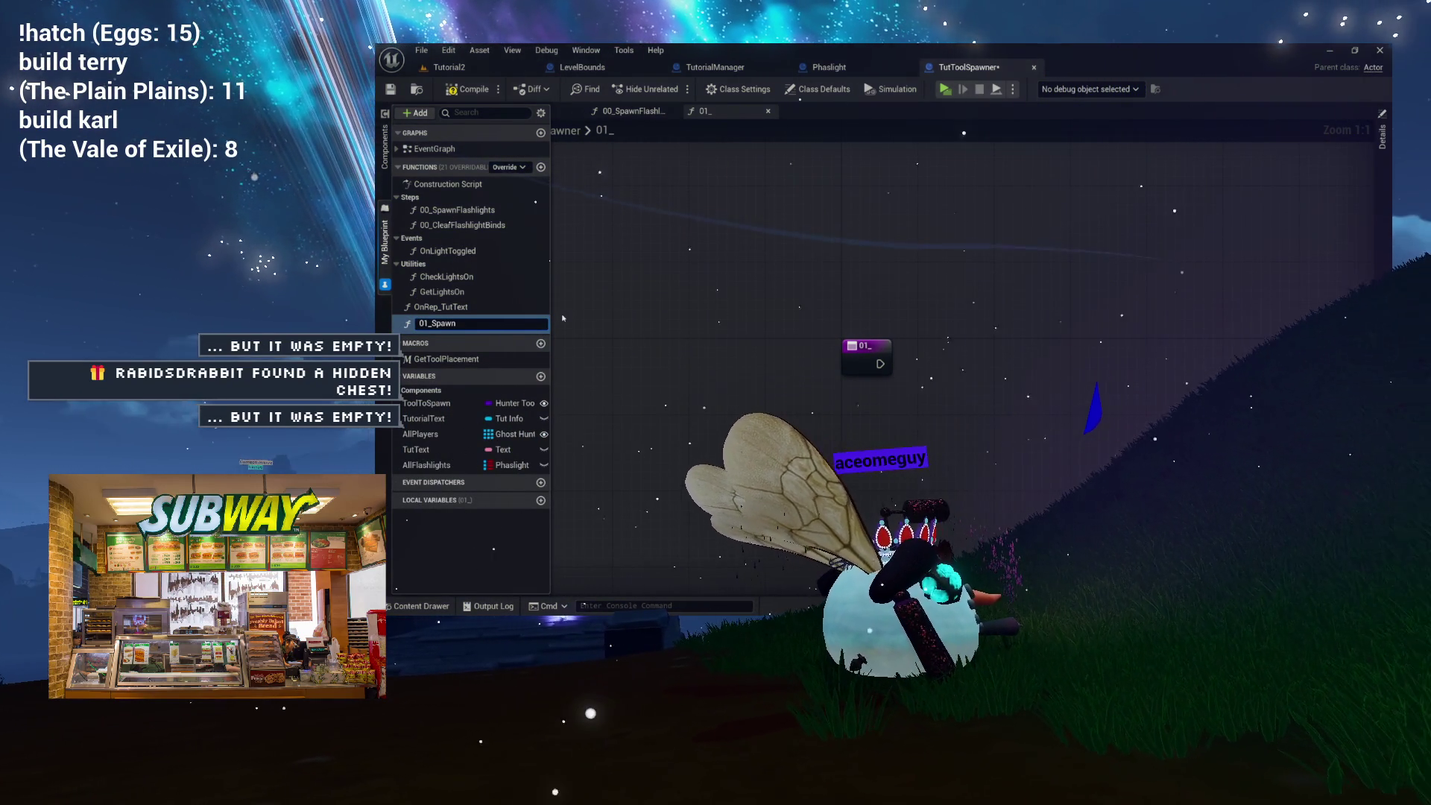
text(Books)
key(Return)
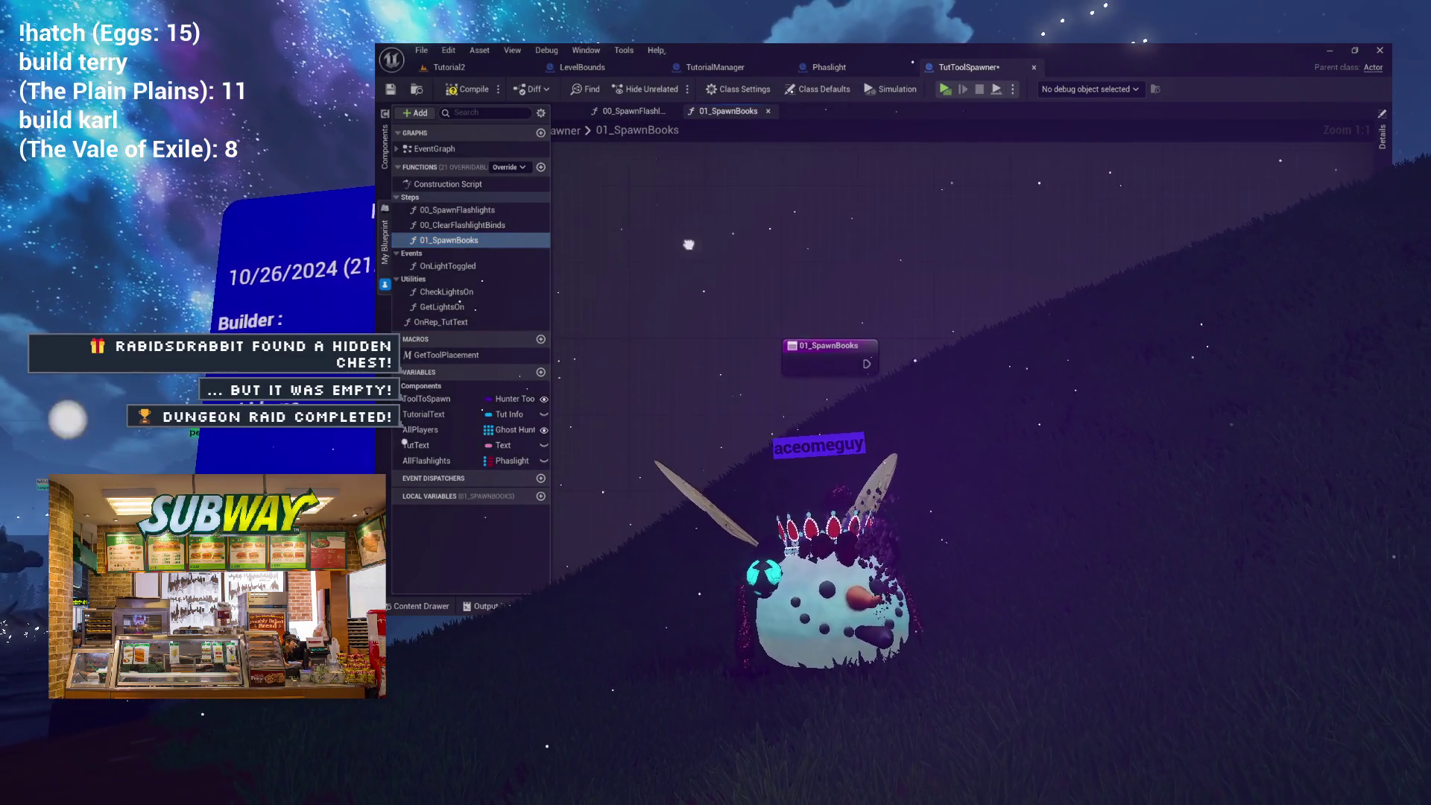
drag(658, 239, 668, 235)
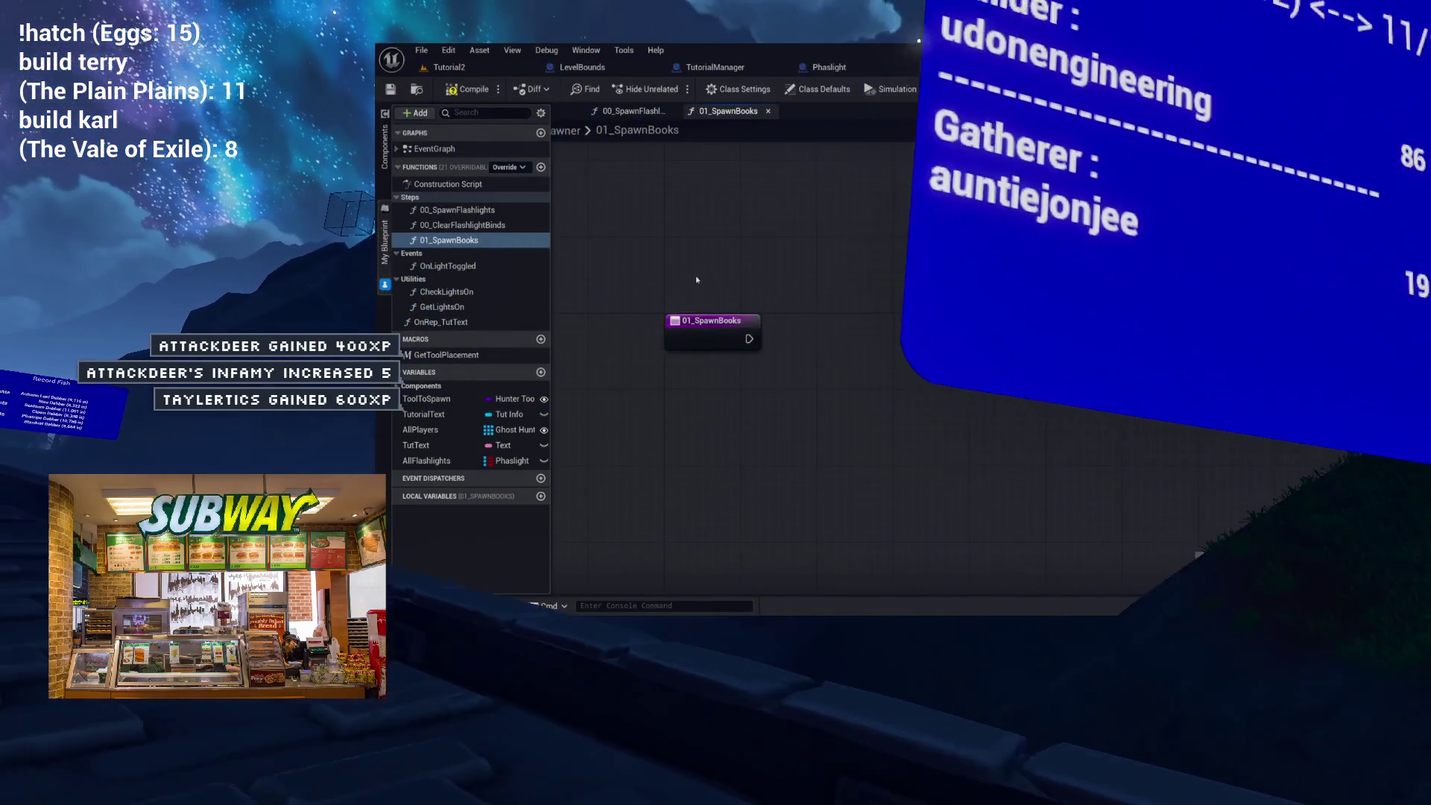
drag(754, 303, 724, 274)
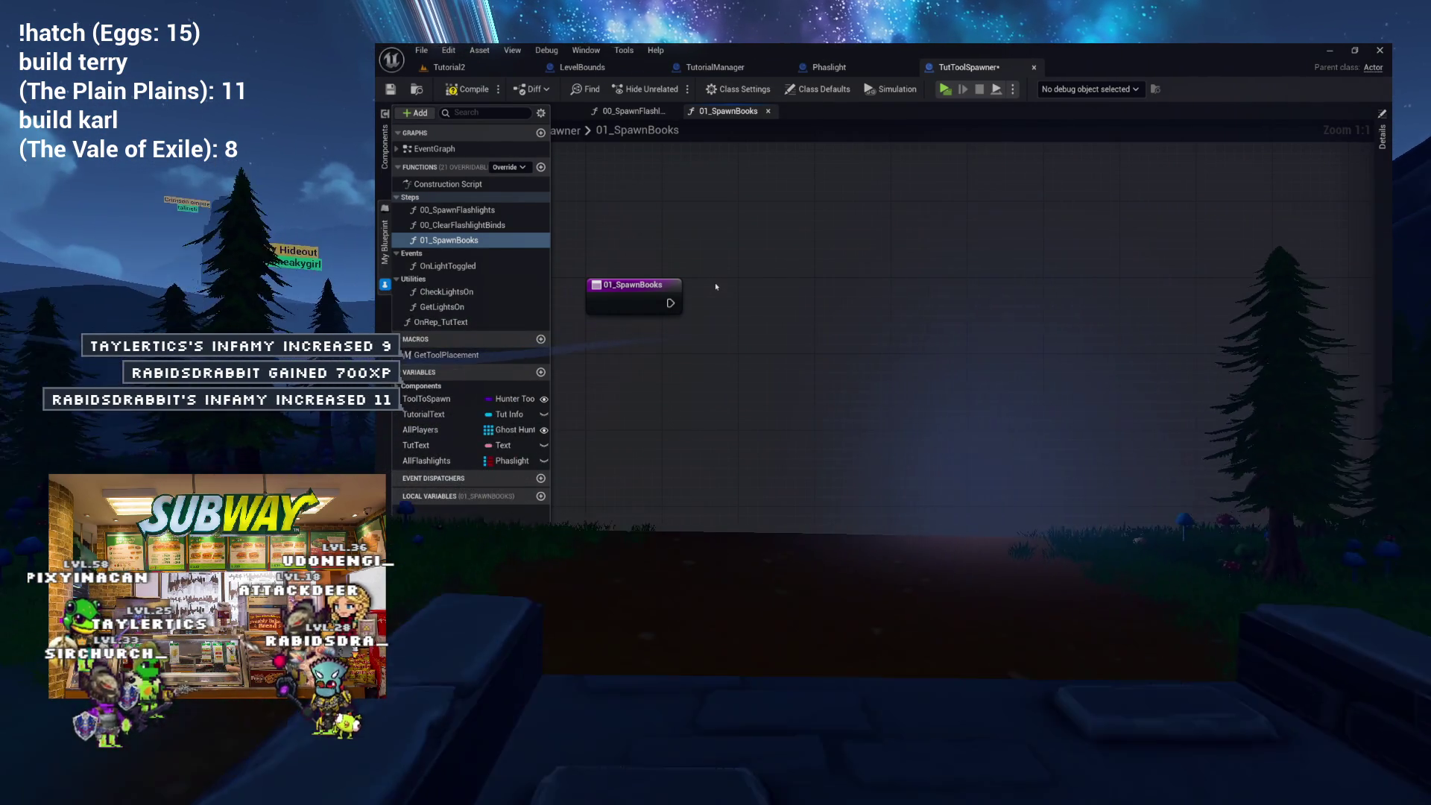
mouse_move(732, 291)
mouse_down()
mouse_move(722, 297)
mouse_move(753, 303)
mouse_up()
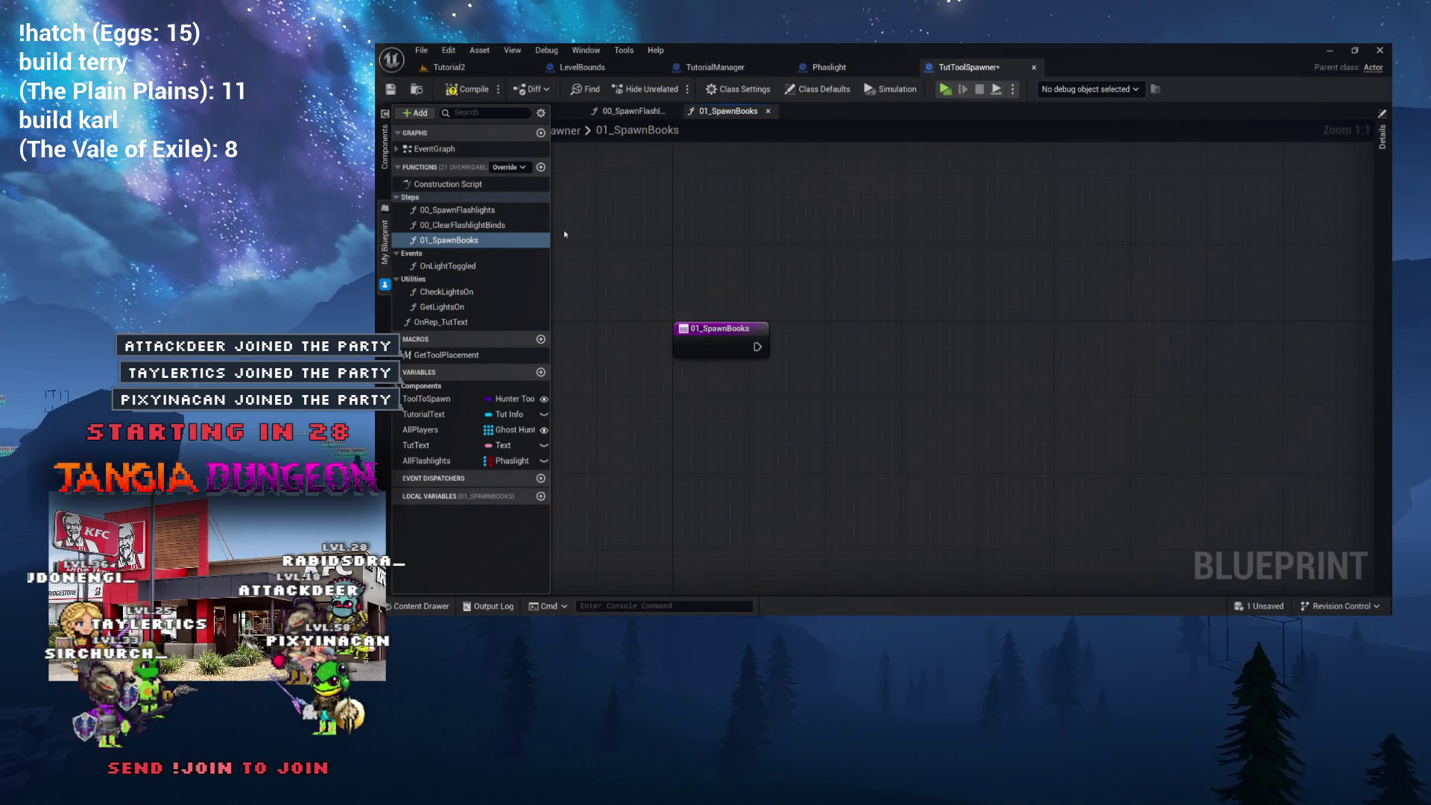
double_click(634, 132)
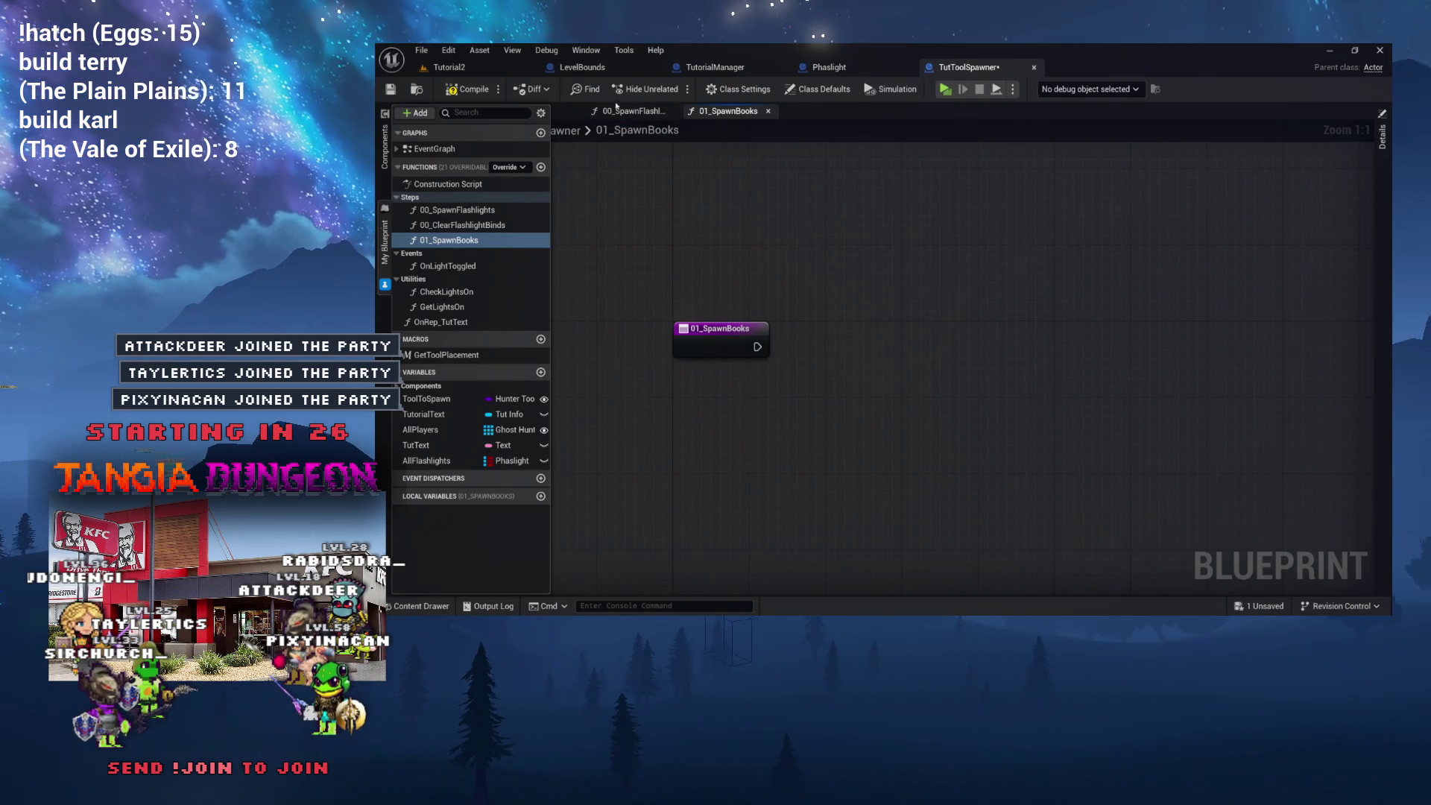
Select the For Each Loop, Get Tool Placement and SpawnActor nodes in 00_SpawnFlashlights, then return to 01_SpawnBooks.
click(628, 112)
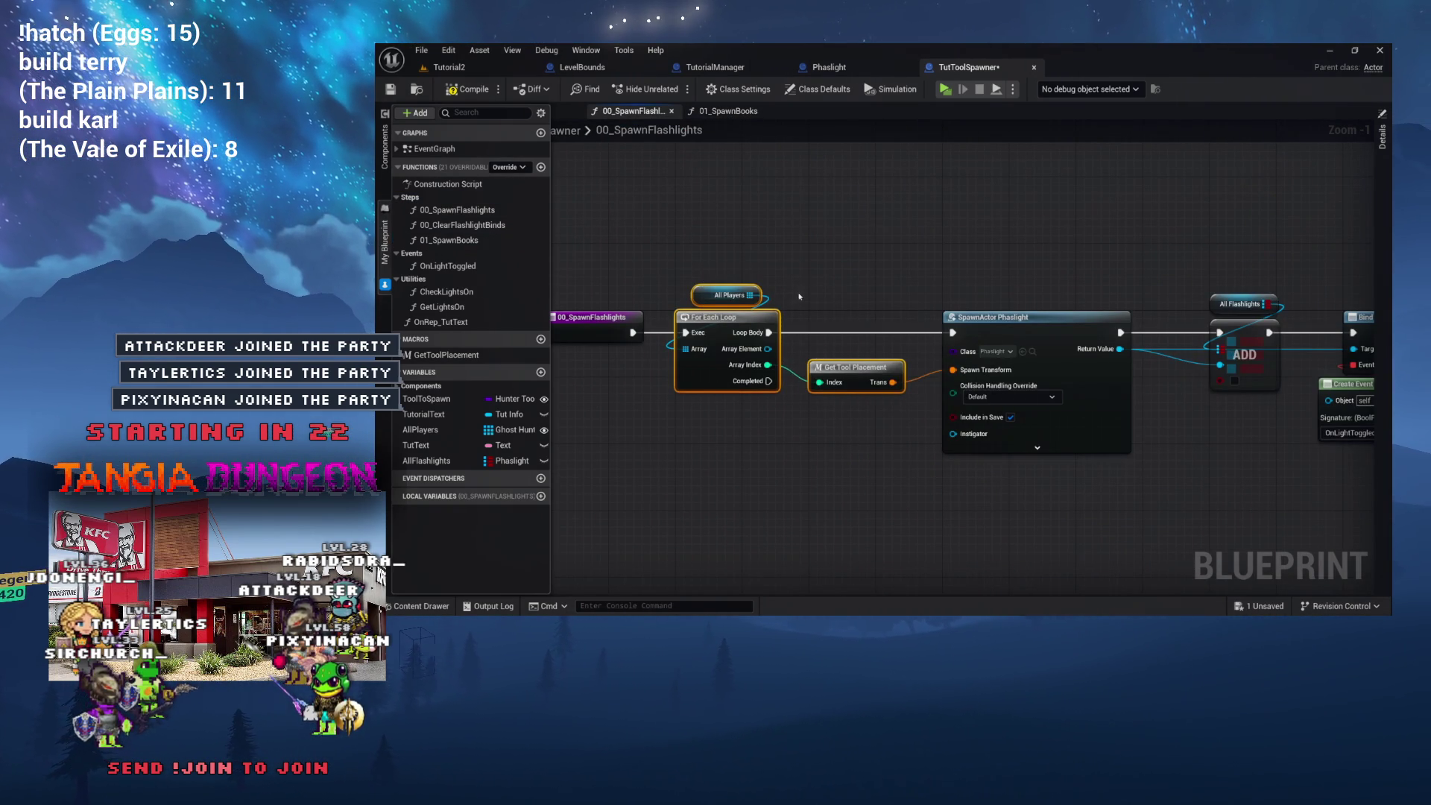
scroll(800, 297, down, 1)
drag(769, 266, 712, 269)
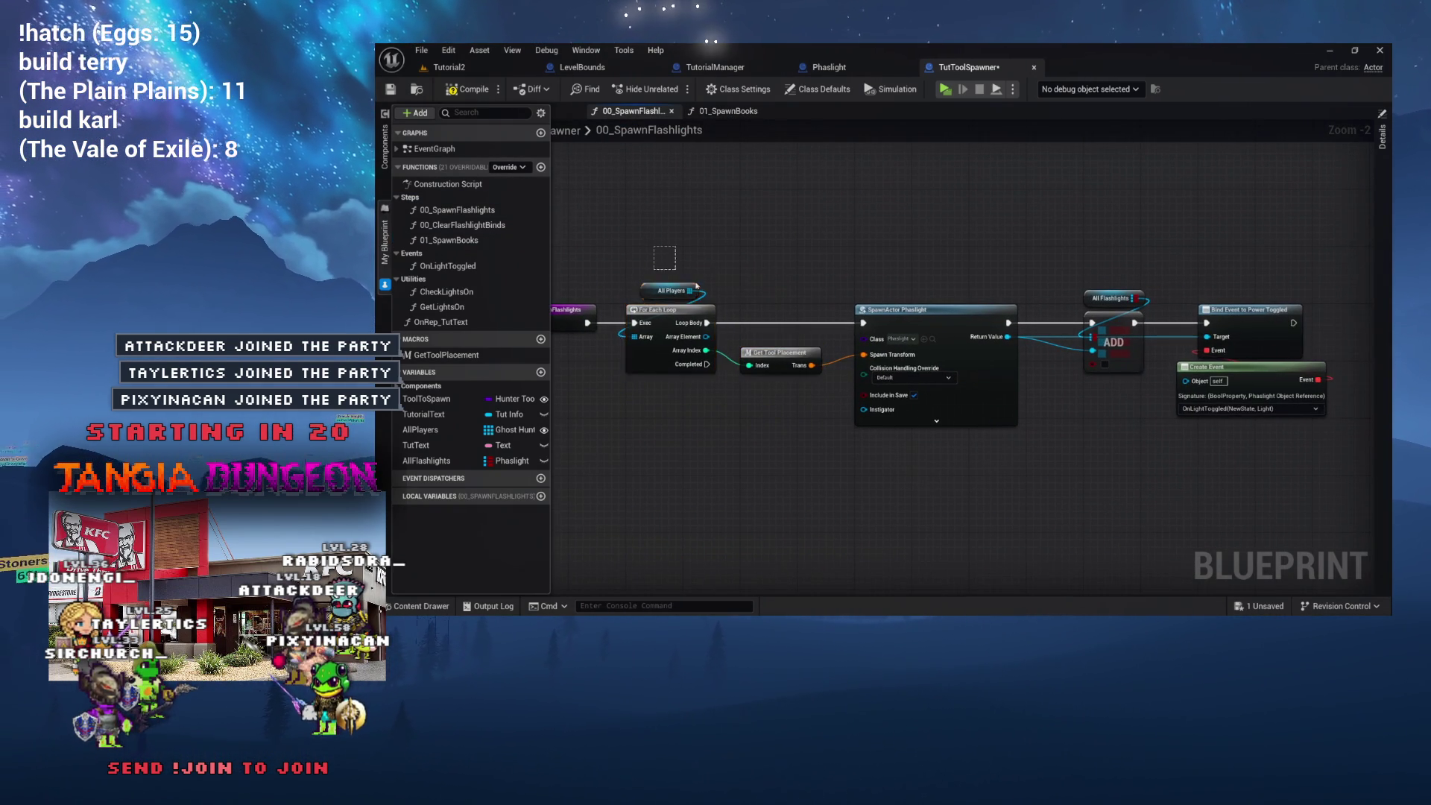
drag(930, 399, 929, 396)
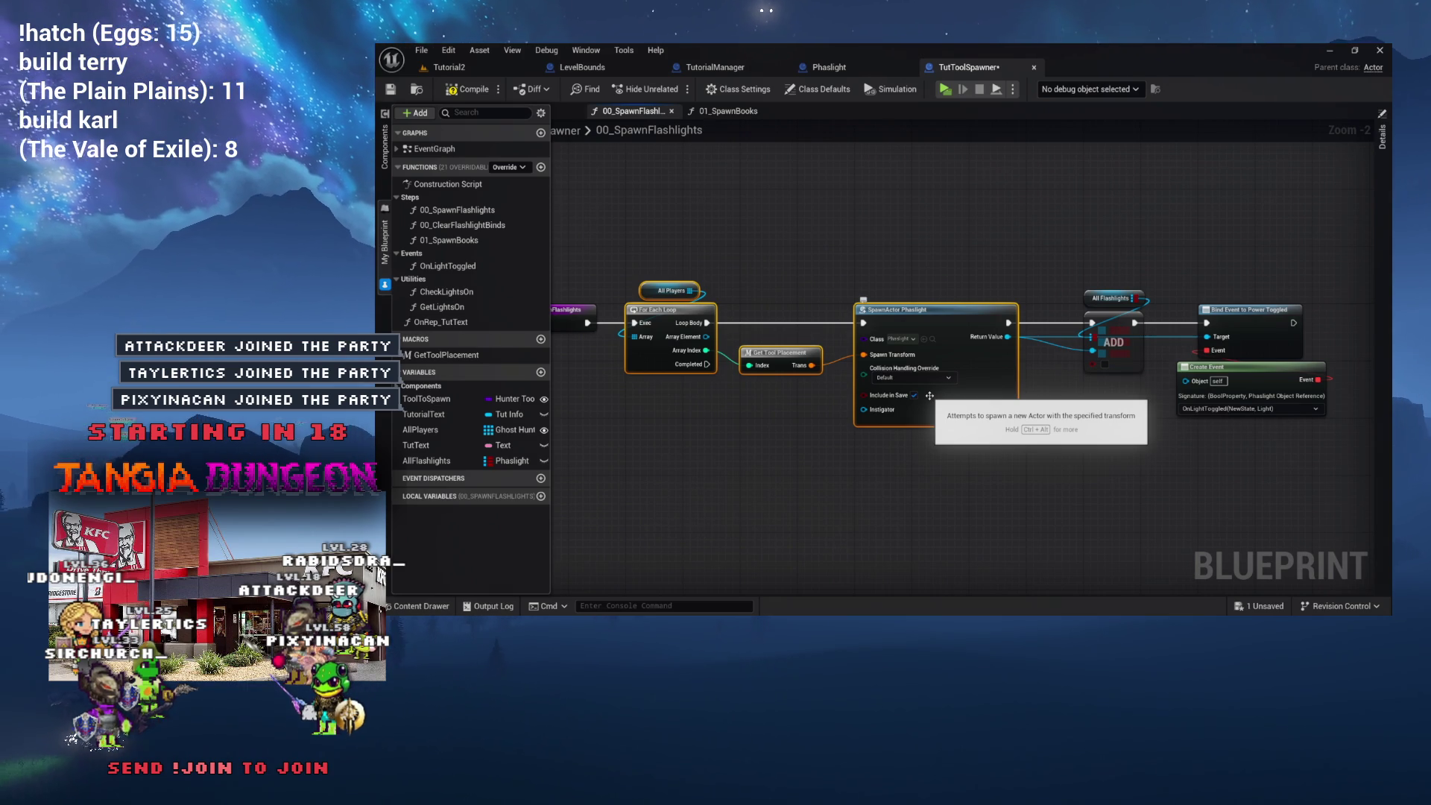
click(733, 114)
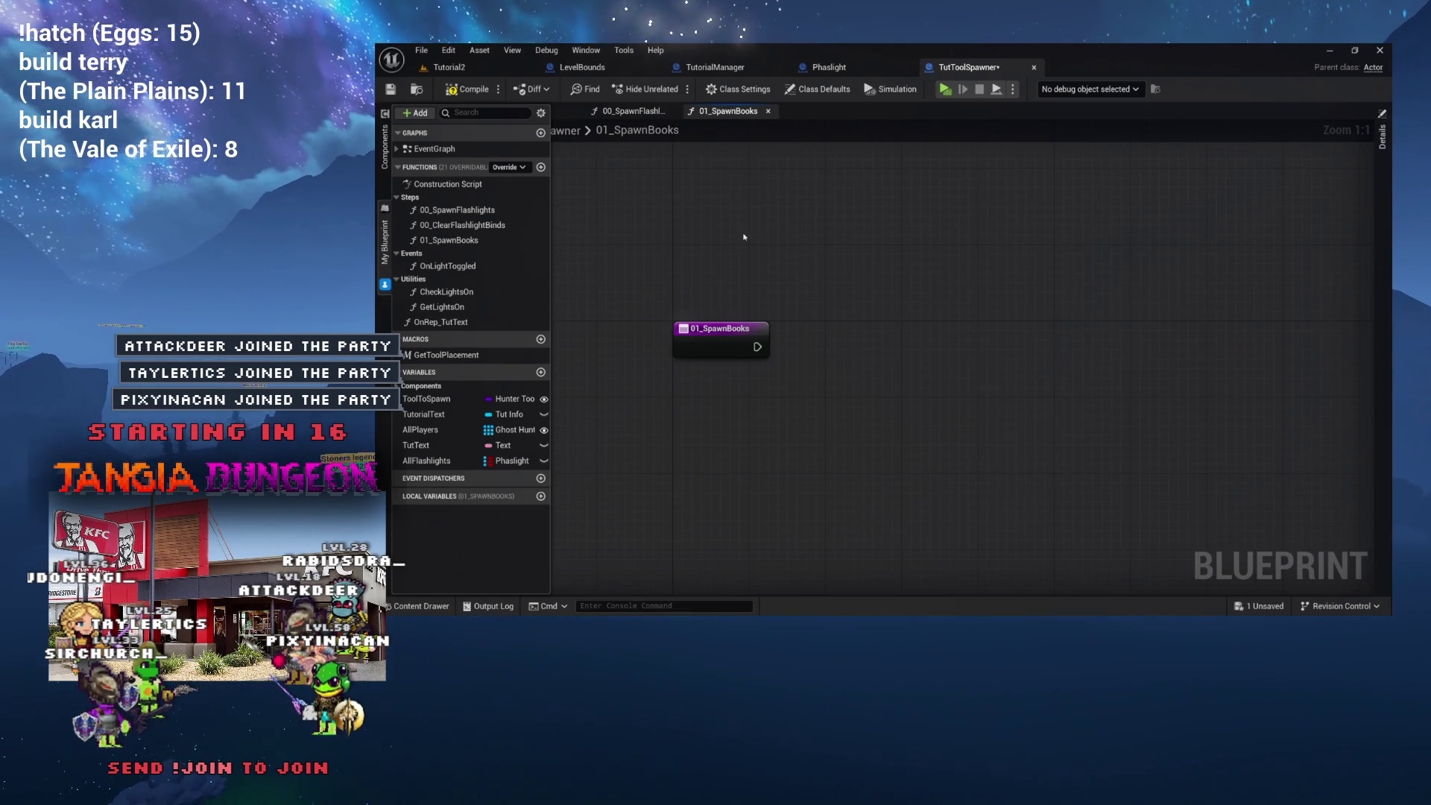
Paste the copied loop and spawn nodes into 01_SpawnBooks to the right of the entry node.
key(ctrl+v)
drag(770, 279, 914, 339)
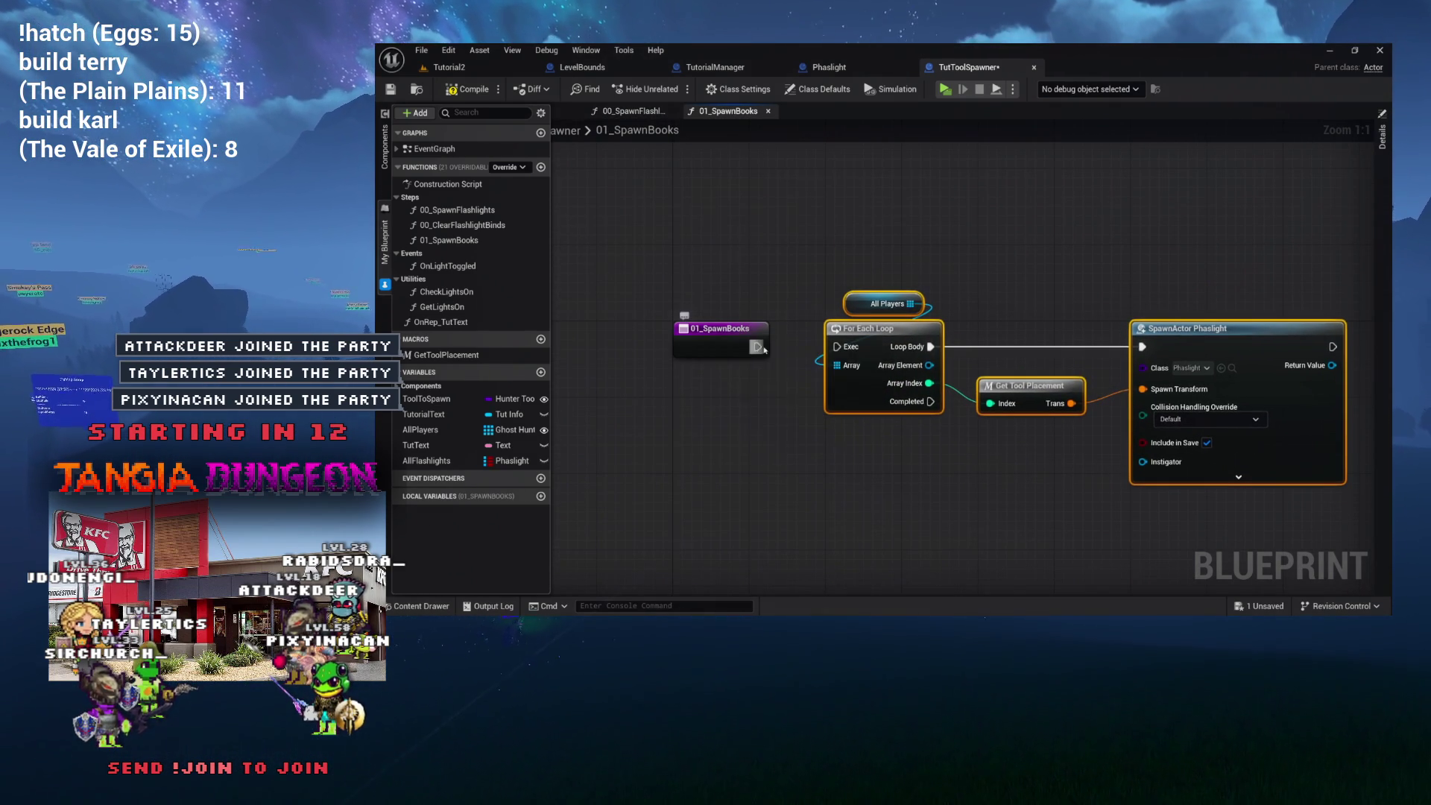
click(882, 277)
drag(882, 277, 882, 281)
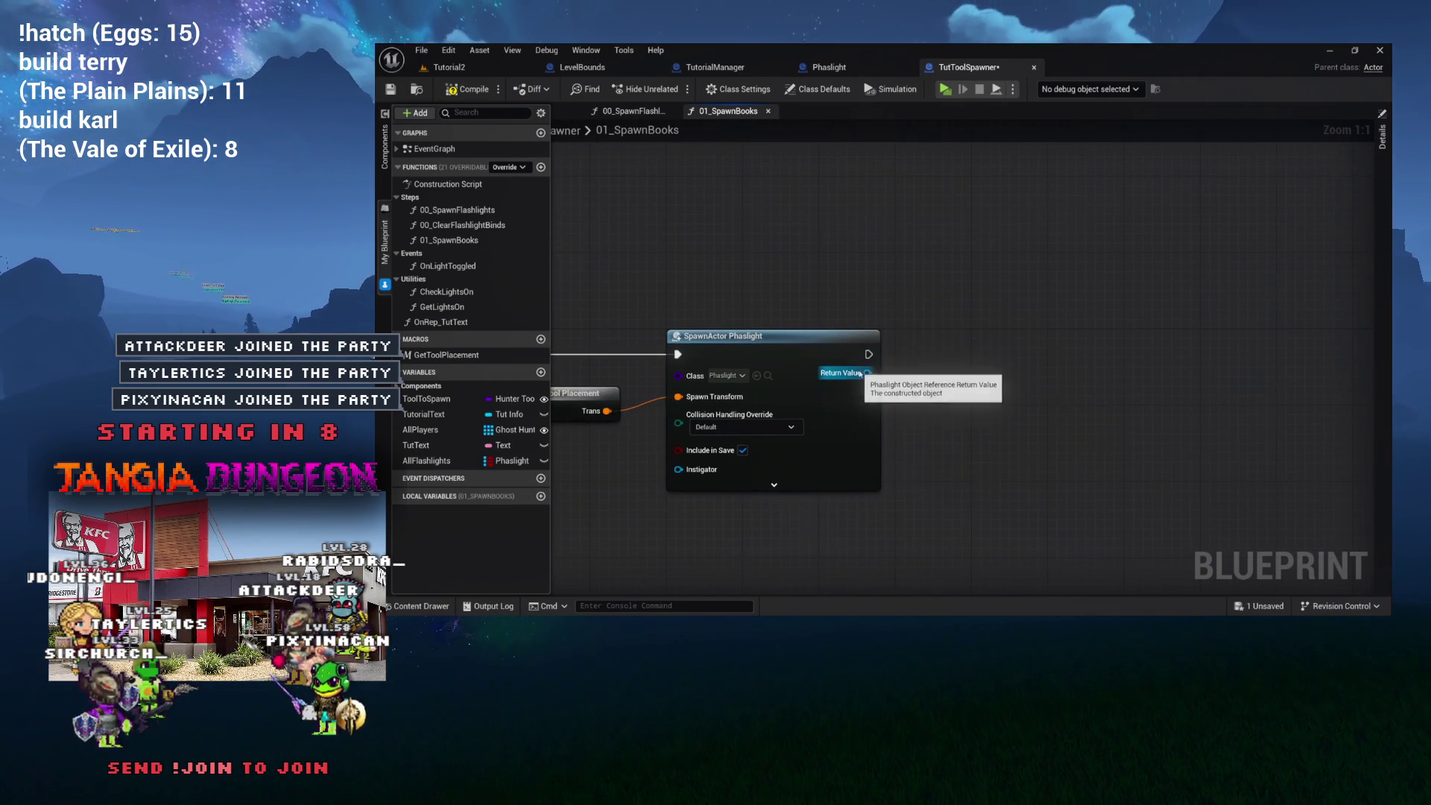
Add an array ADD node from SpawnActor's Return Value and promote its array input to a variable.
drag(866, 373, 949, 363)
text(add)
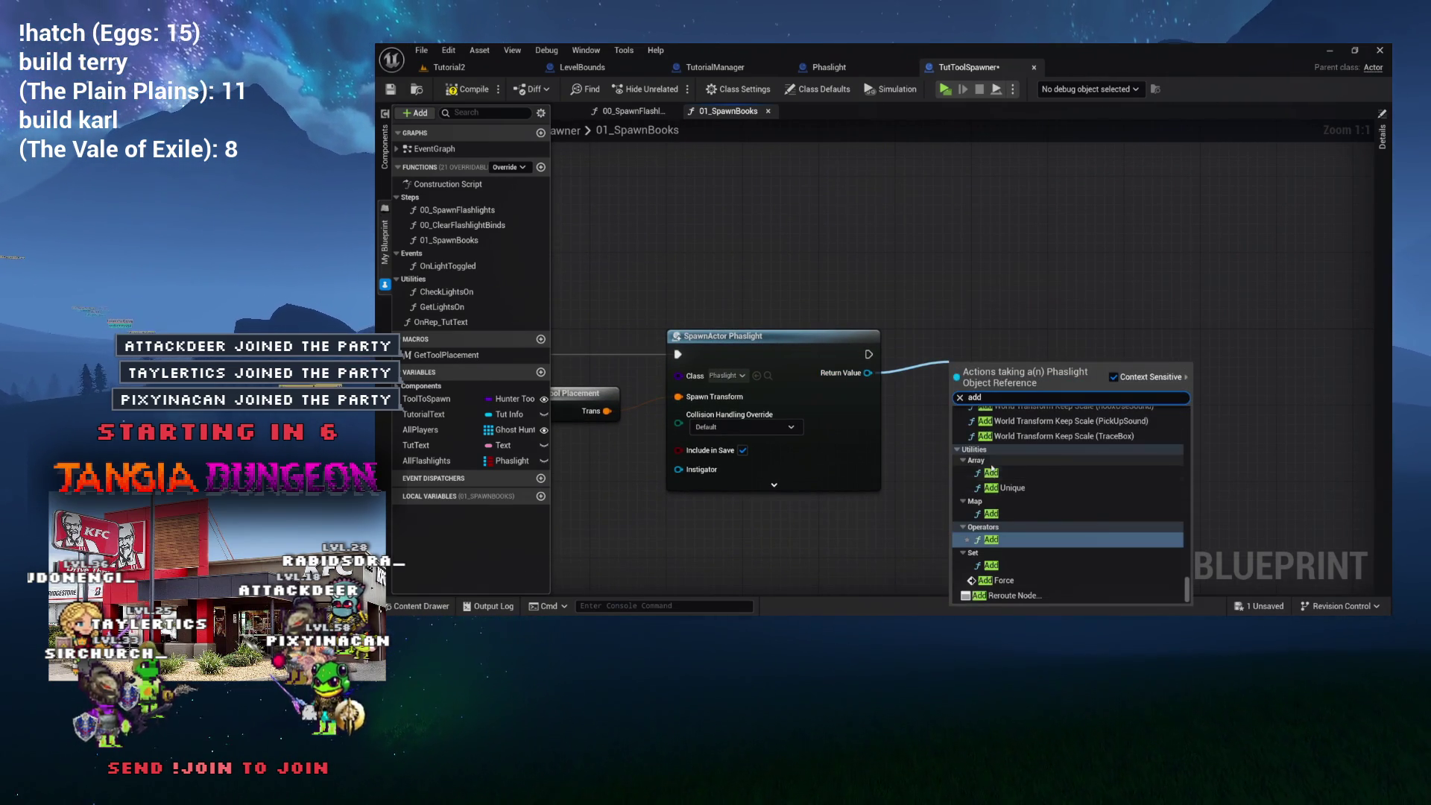
click(991, 472)
mouse_move(1020, 350)
mouse_down()
mouse_move(1023, 369)
mouse_move(989, 304)
mouse_up()
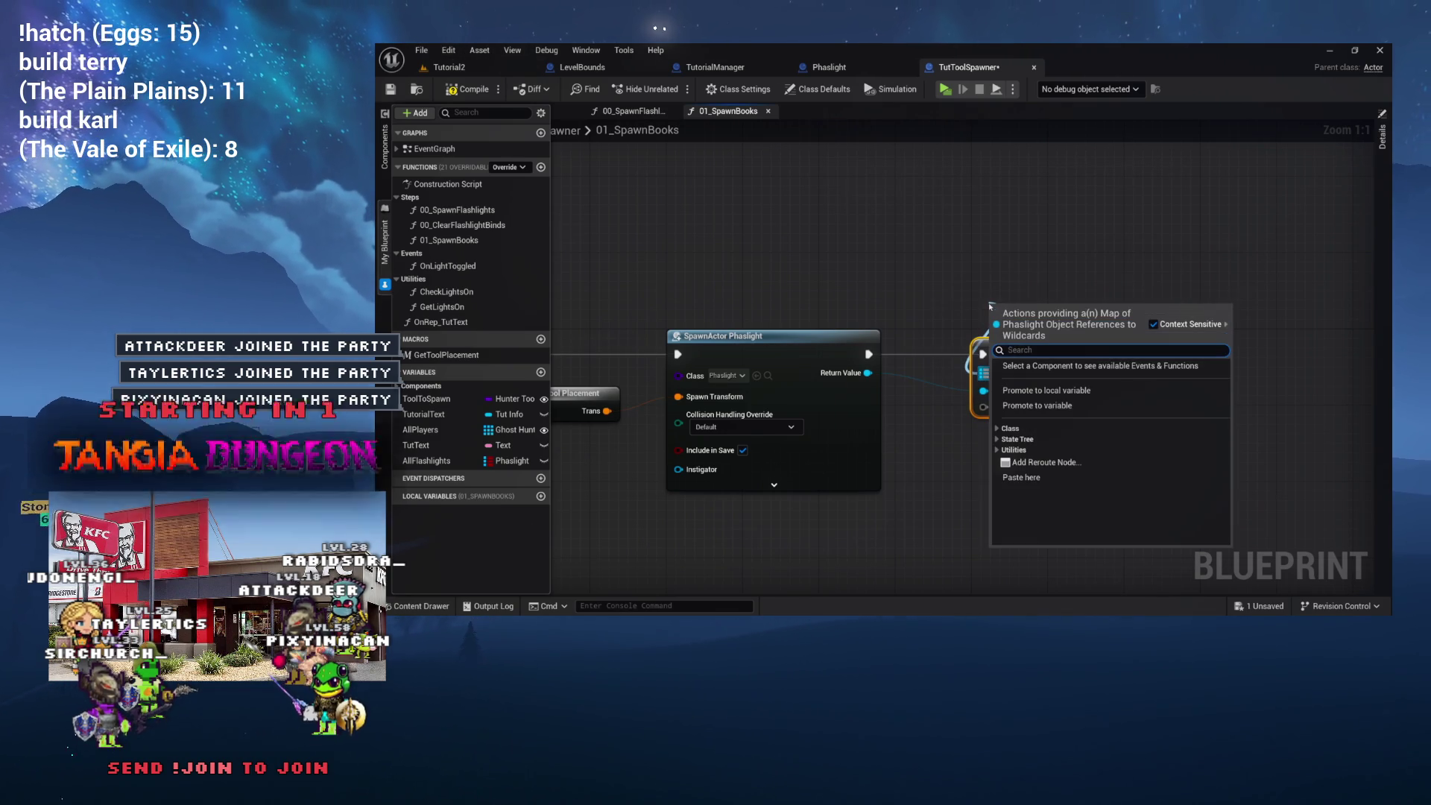
click(1081, 406)
text(AllBooks)
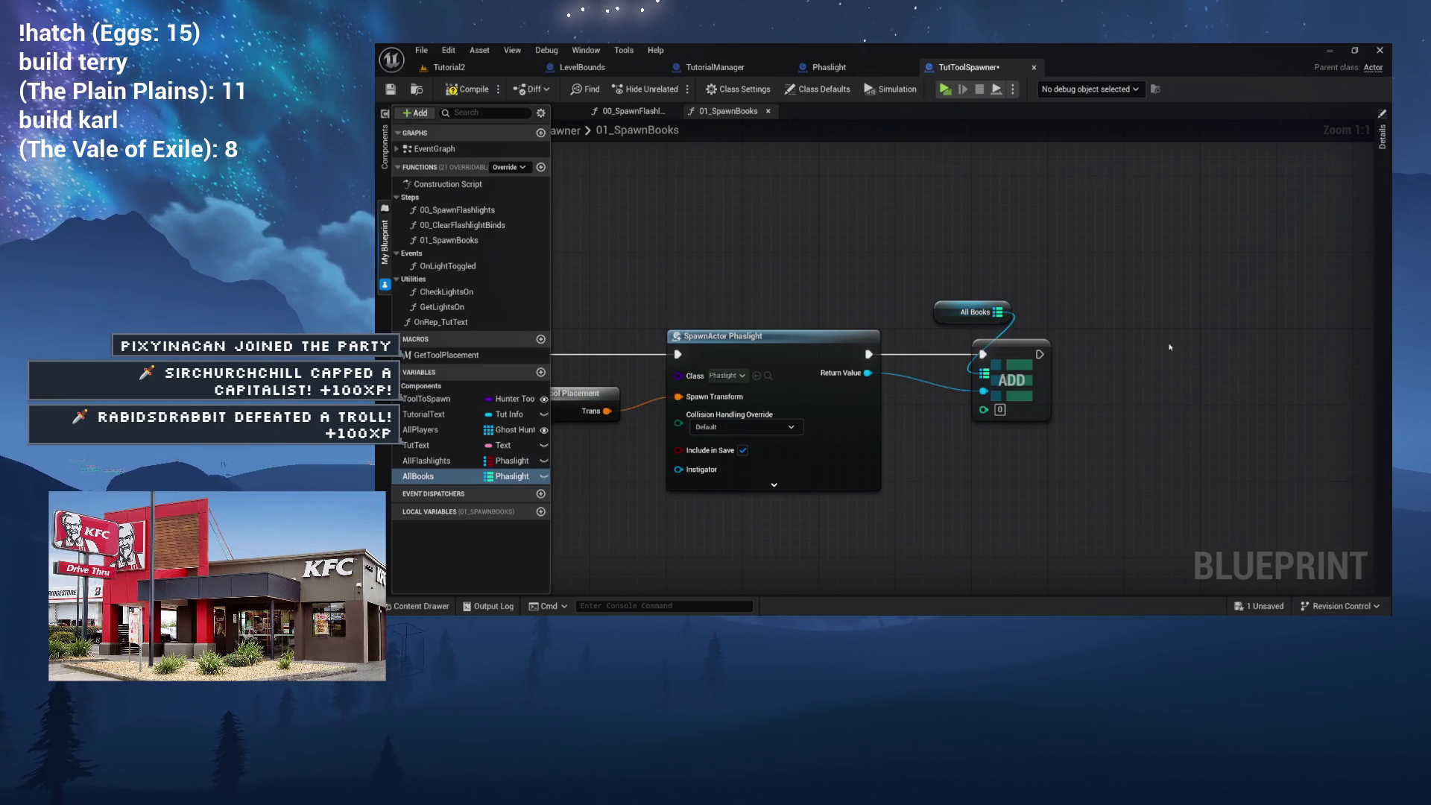
Show the AllBooks variable's properties, a map from Phaslight to integer.
click(1383, 188)
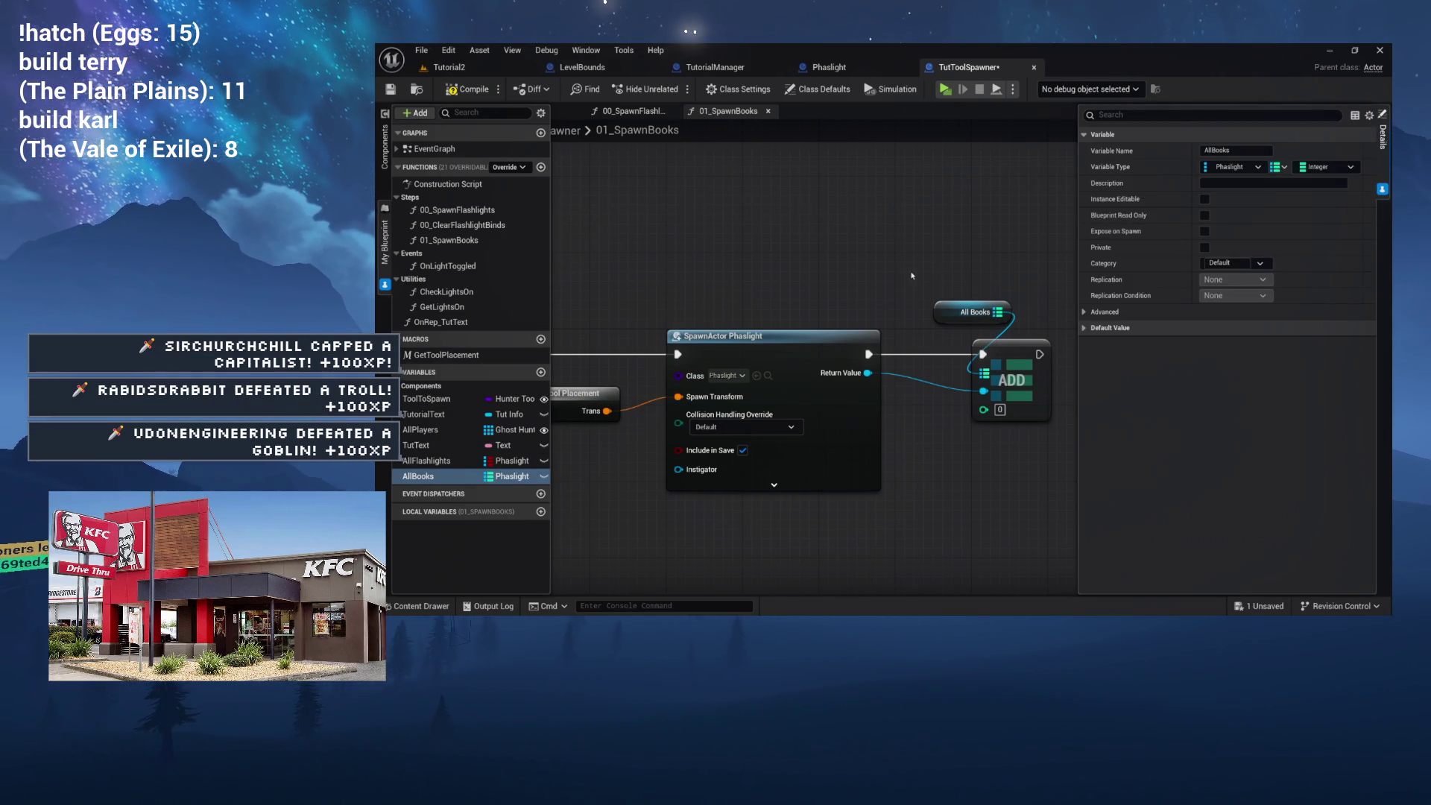
Make the SpawnActor node spawn EMF Book instead of Phaslight.
click(726, 375)
text(ok)
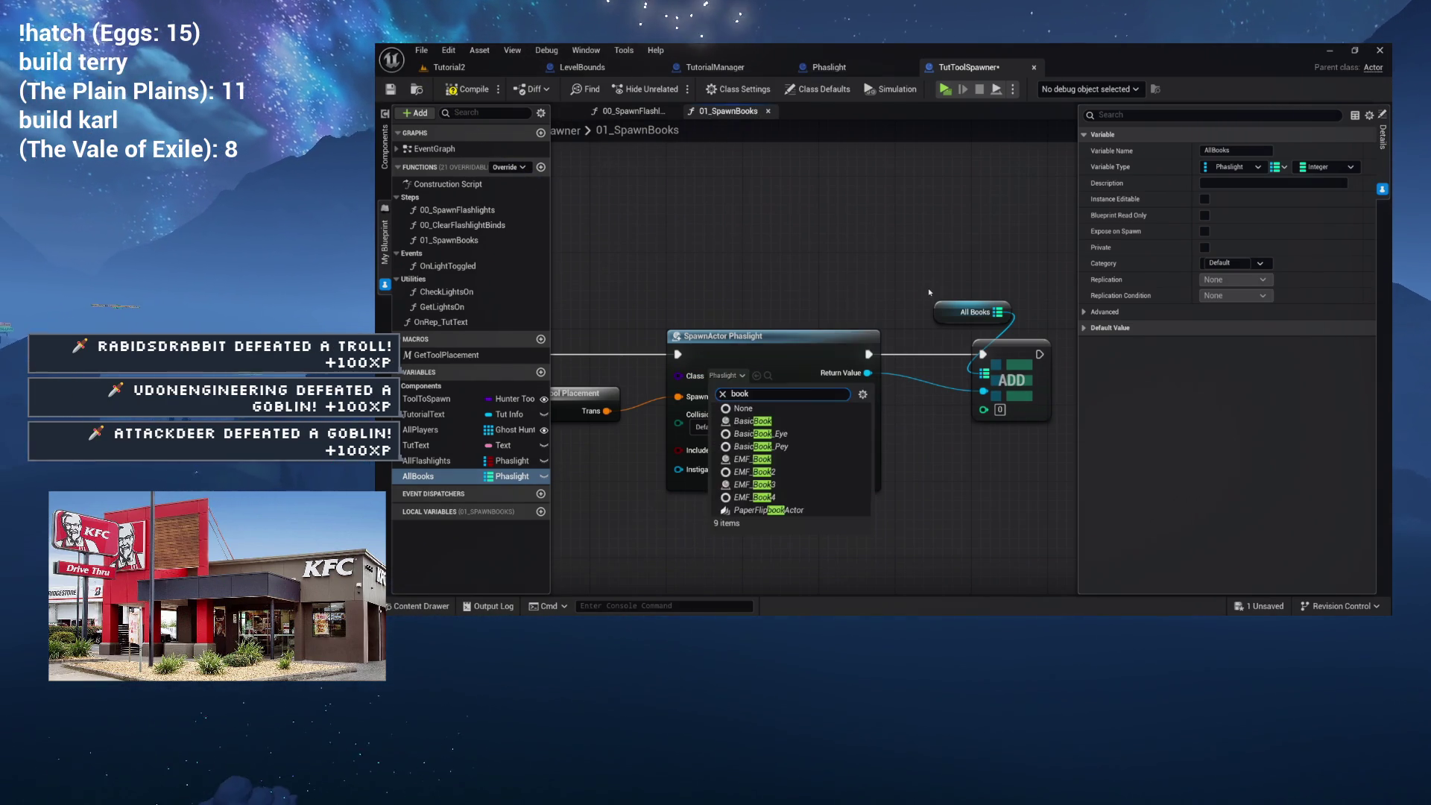
click(754, 459)
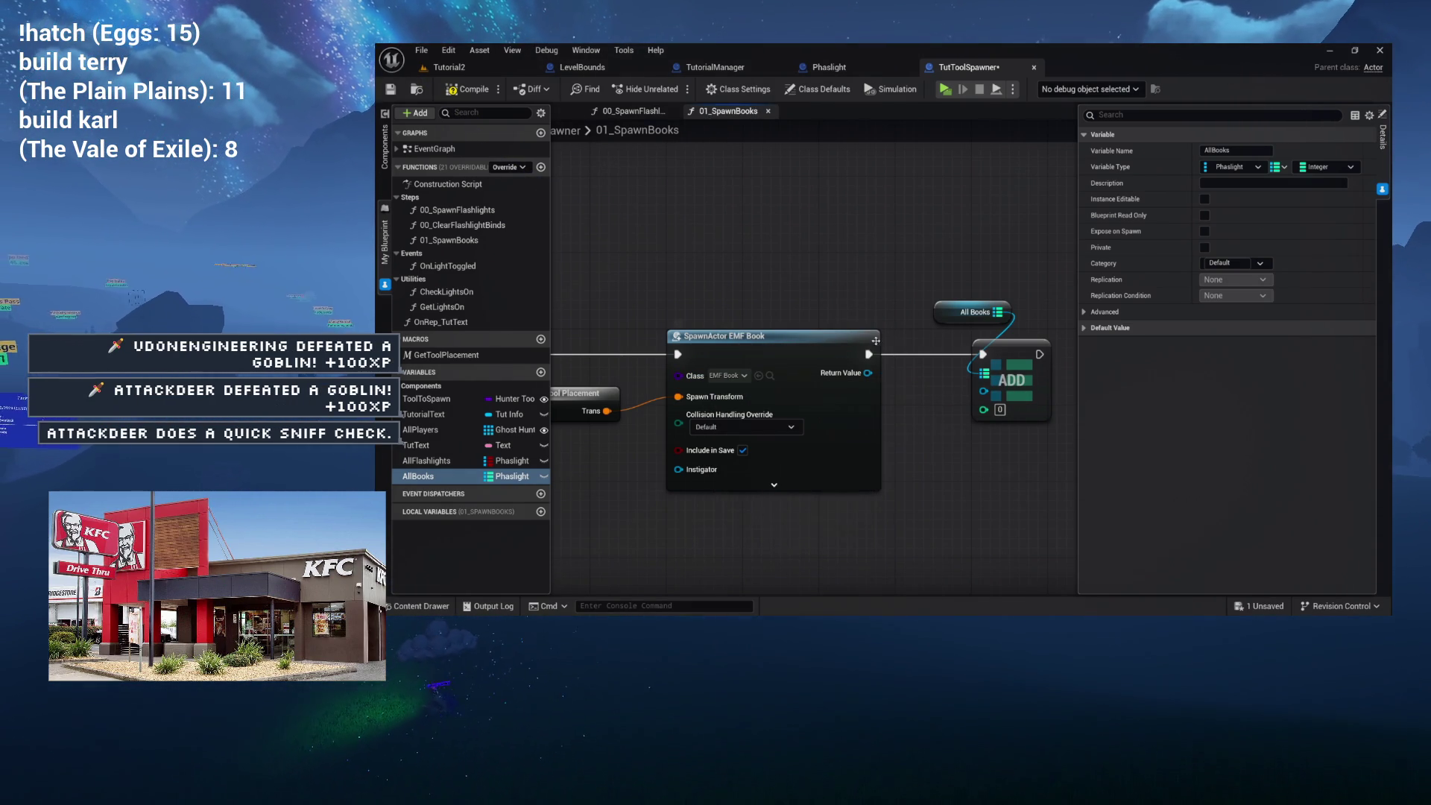
Change the AllBooks key type to EMF Book Object Reference and confirm the type change.
click(1231, 166)
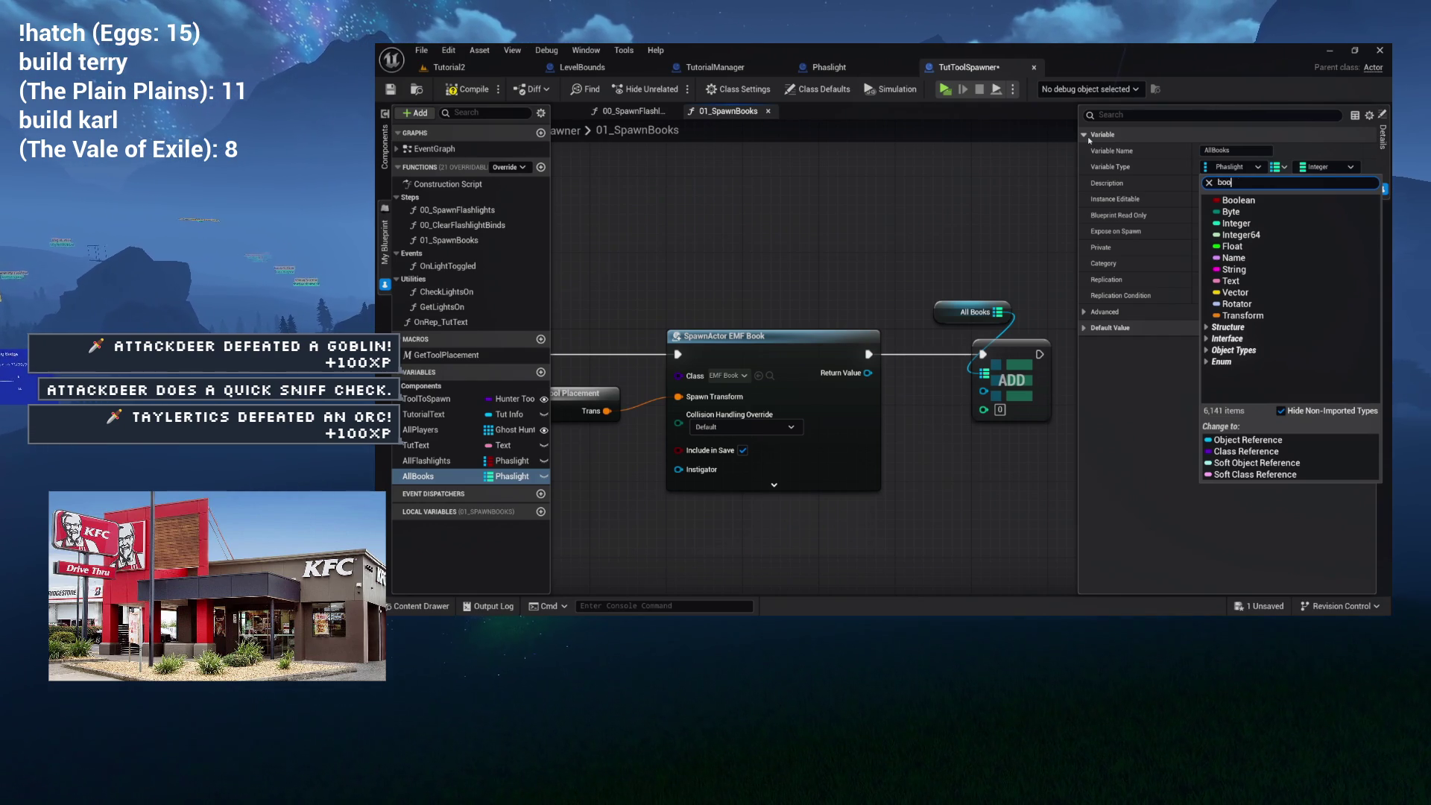
text(k)
mouse_move(1244, 252)
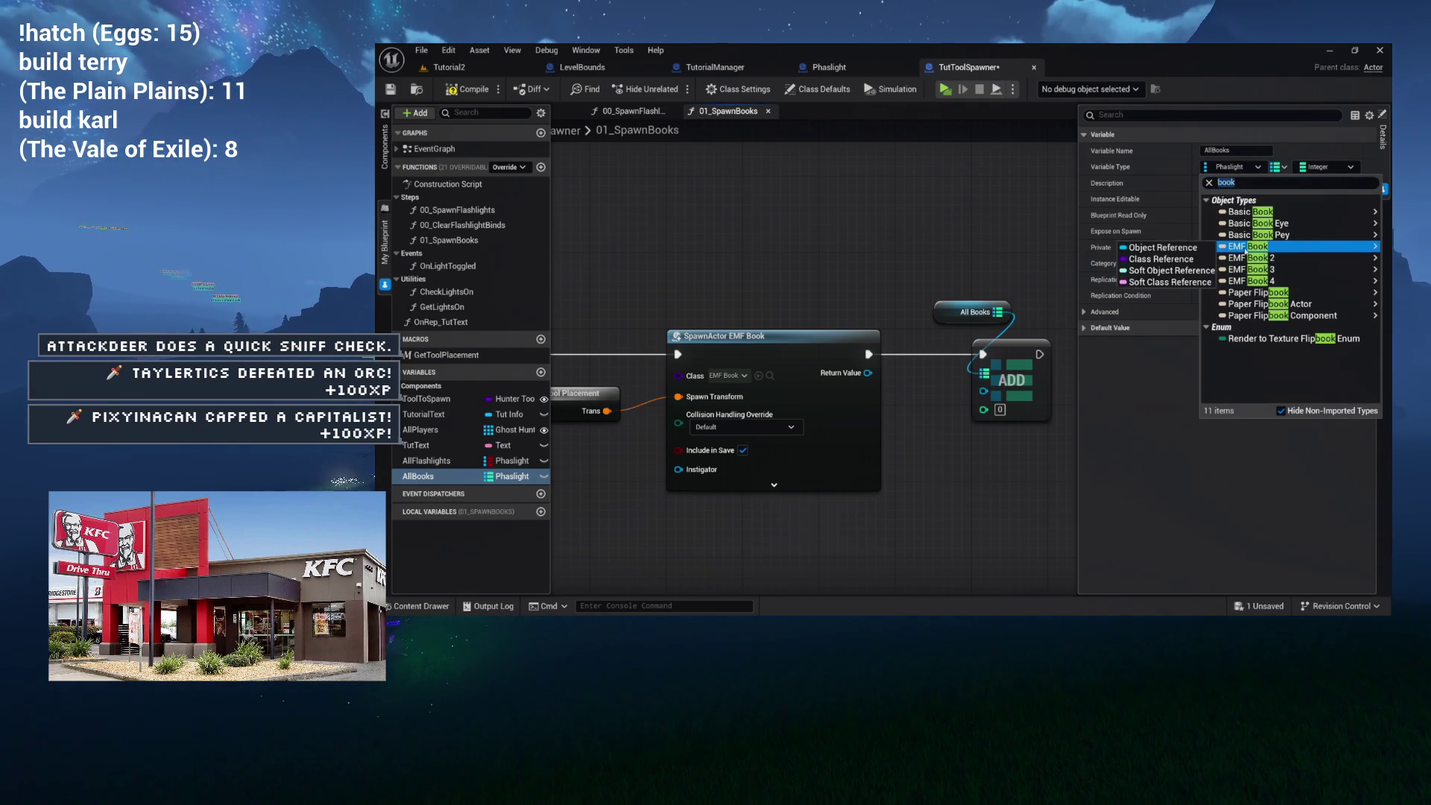
click(1192, 247)
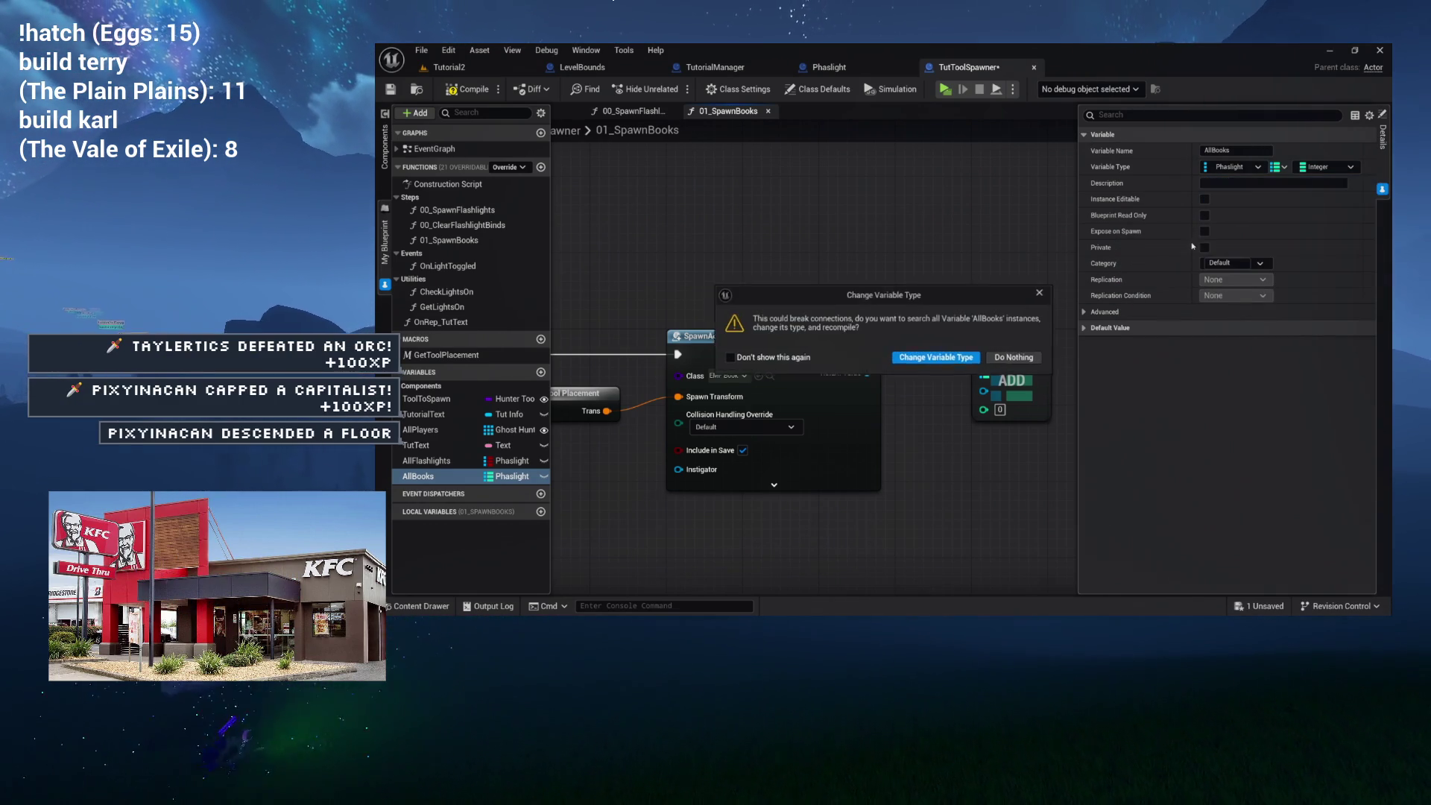
click(930, 358)
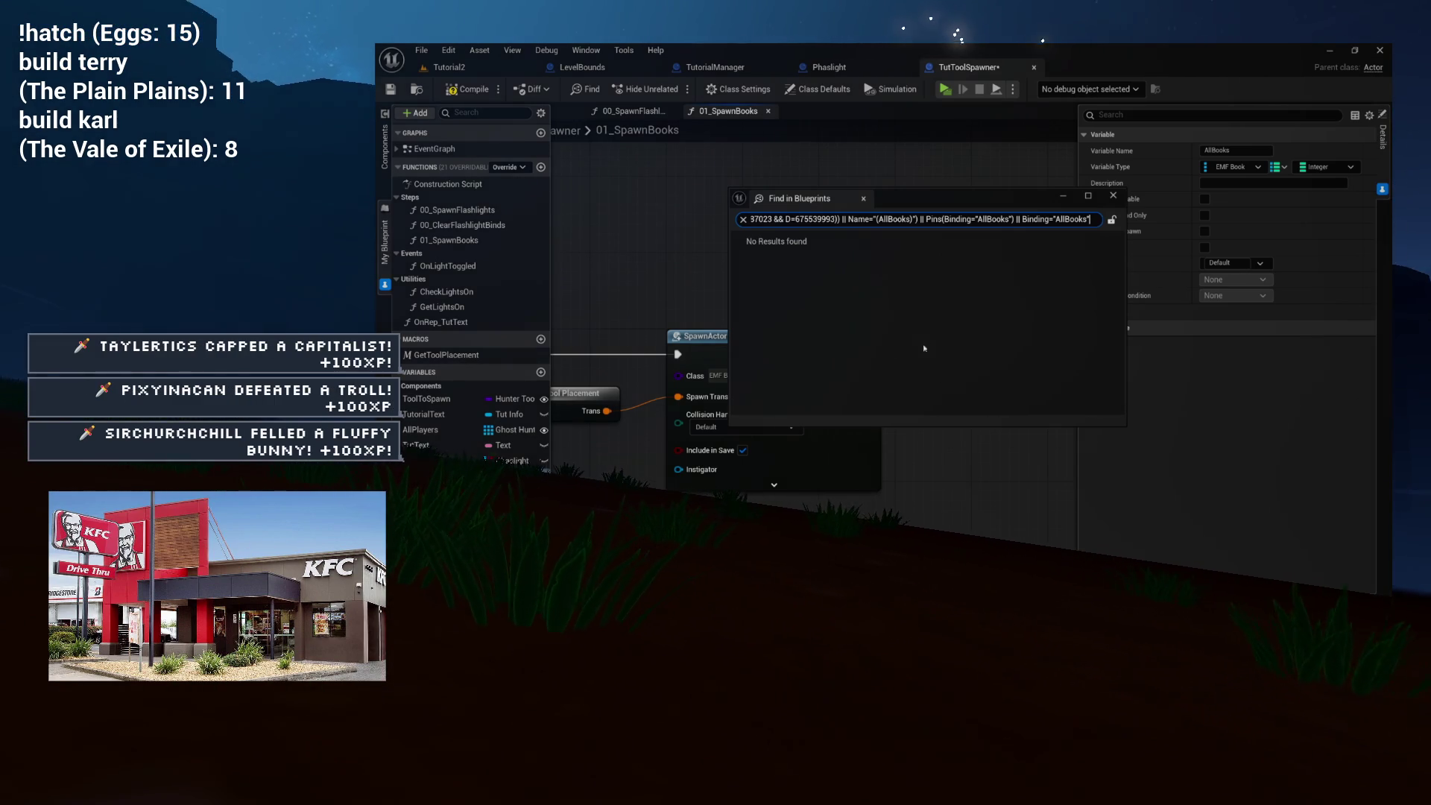
Close the search results window and nudge the All Books node slightly right.
mouse_move(906, 199)
mouse_down()
mouse_move(868, 228)
mouse_move(791, 223)
mouse_up()
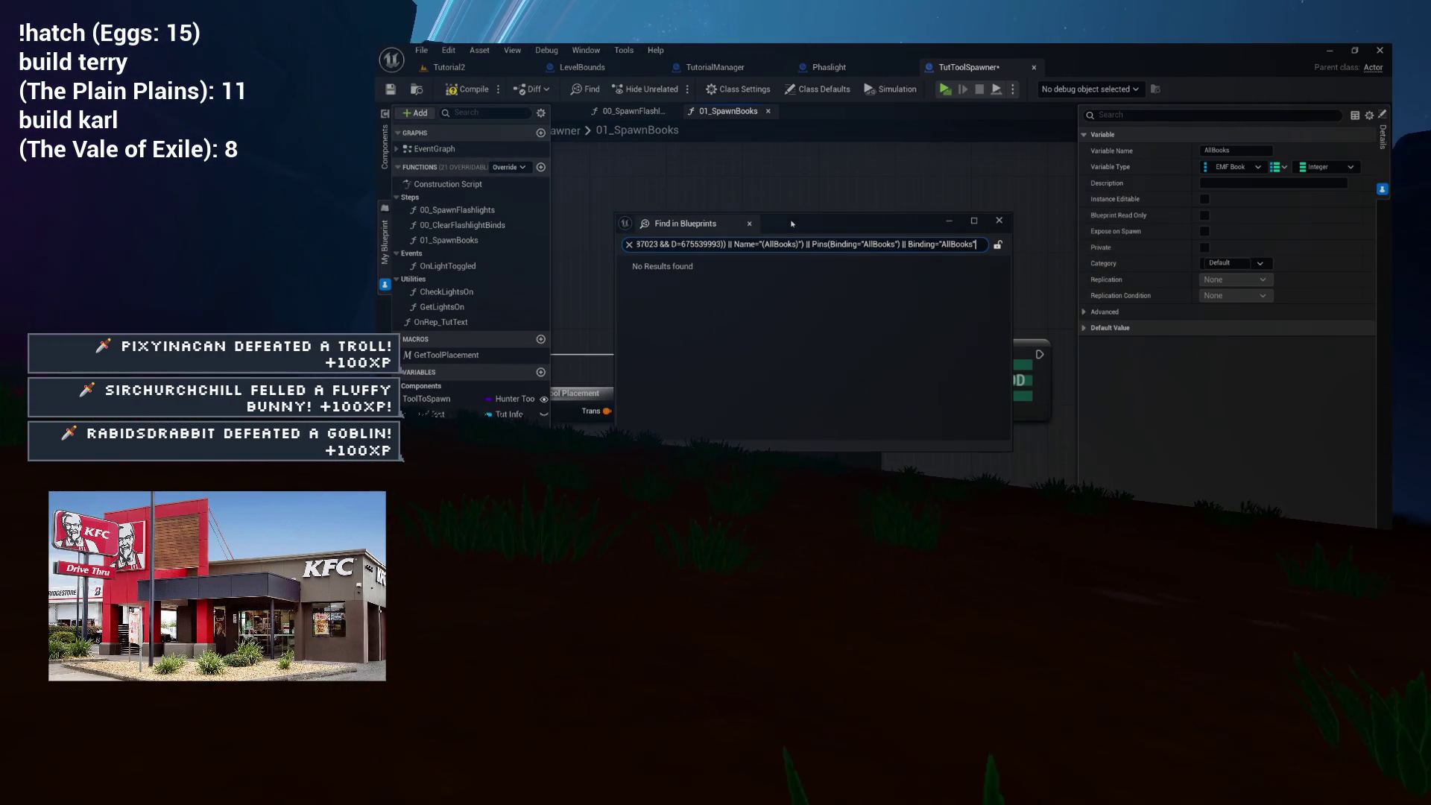
click(749, 224)
mouse_move(946, 387)
mouse_down()
mouse_move(805, 385)
mouse_move(813, 414)
mouse_up()
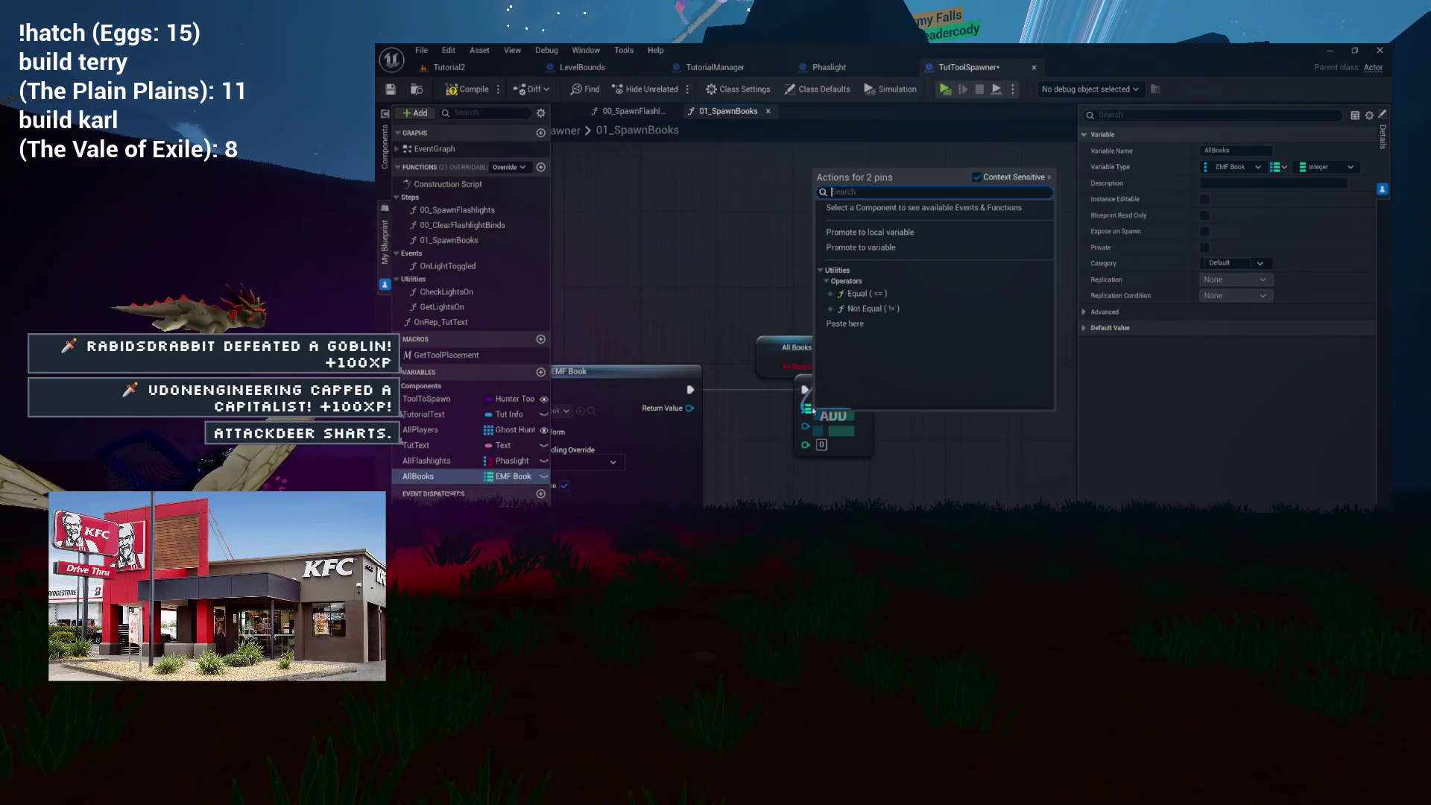
key(Escape)
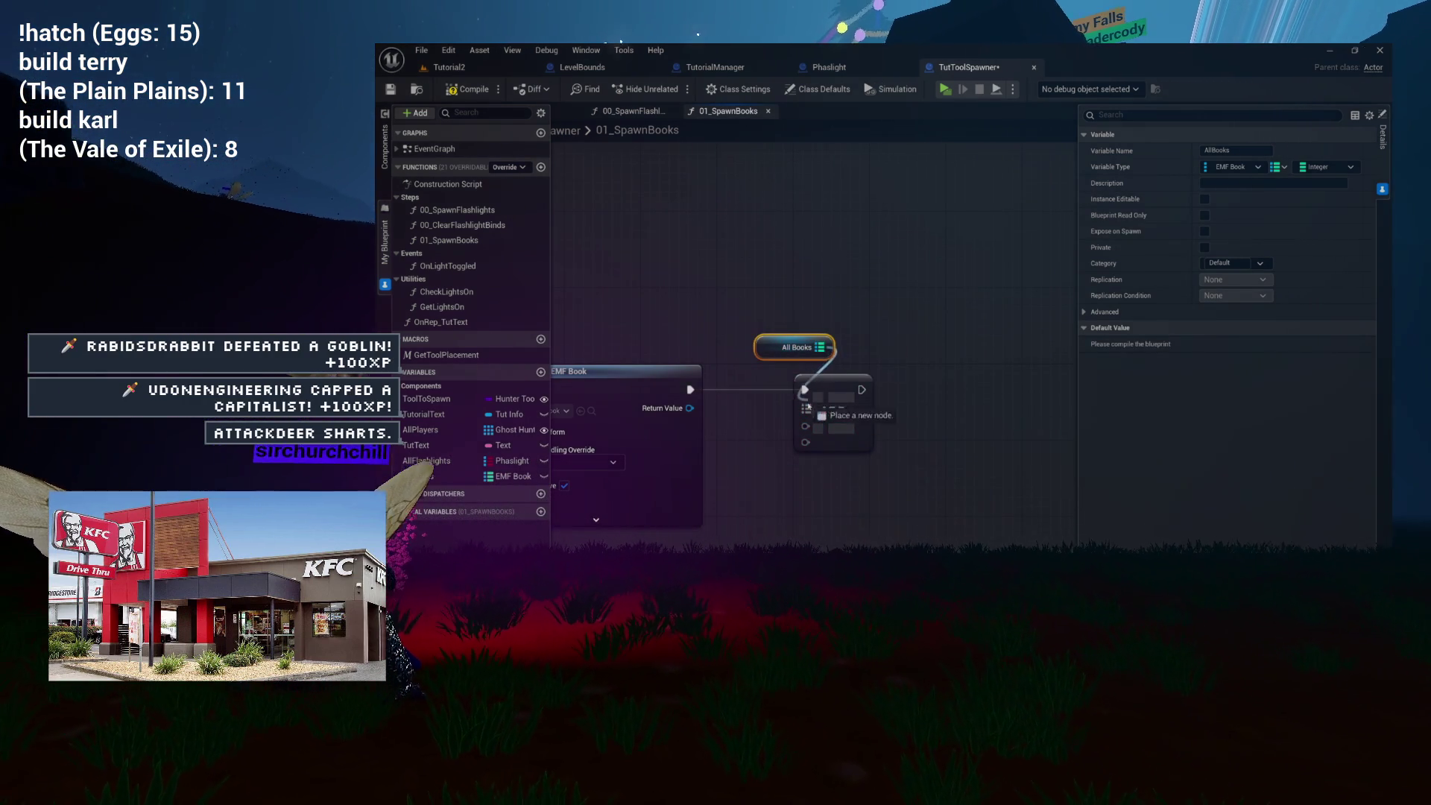
drag(770, 355, 810, 364)
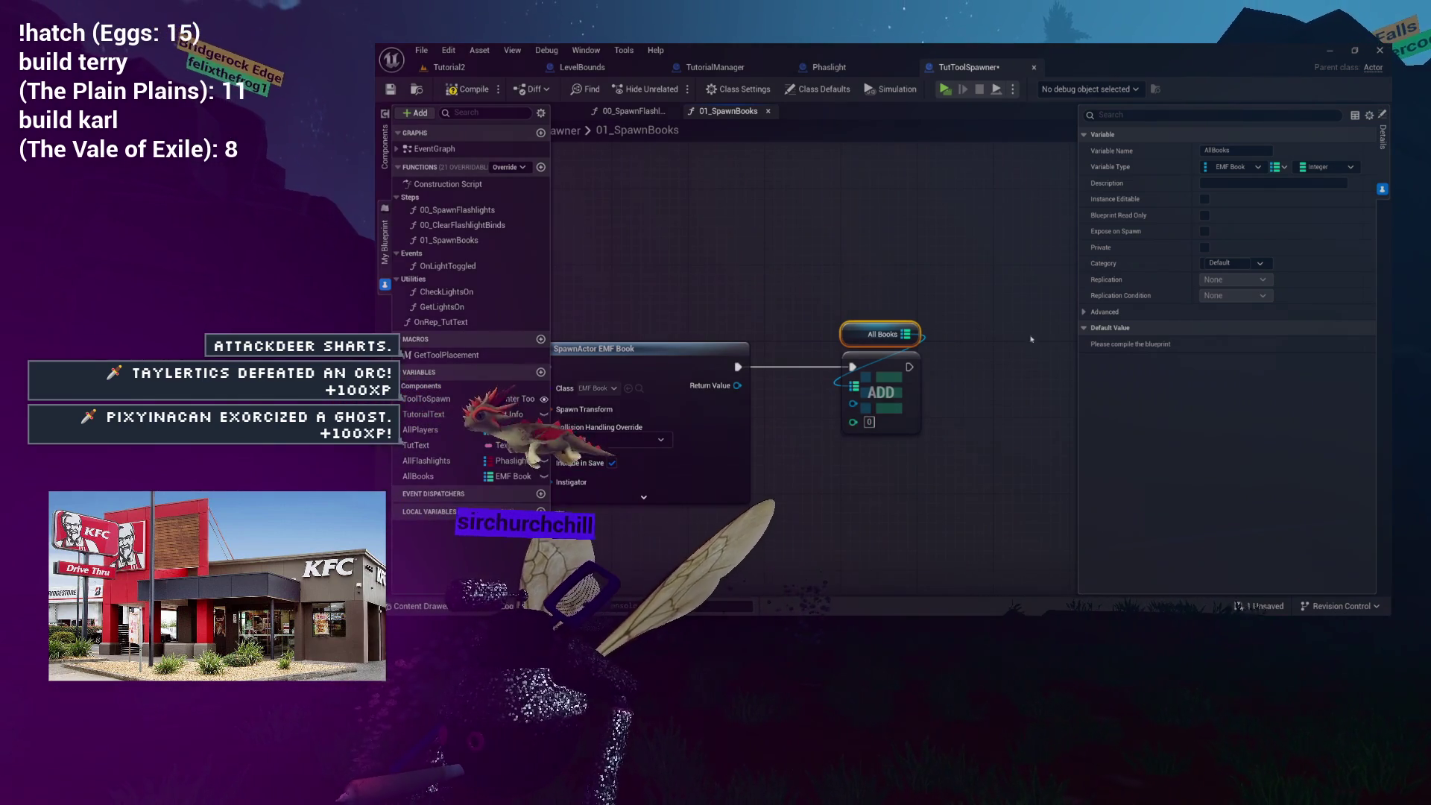
Change the AllBooks map value type from Integer to Boolean and confirm.
click(1327, 167)
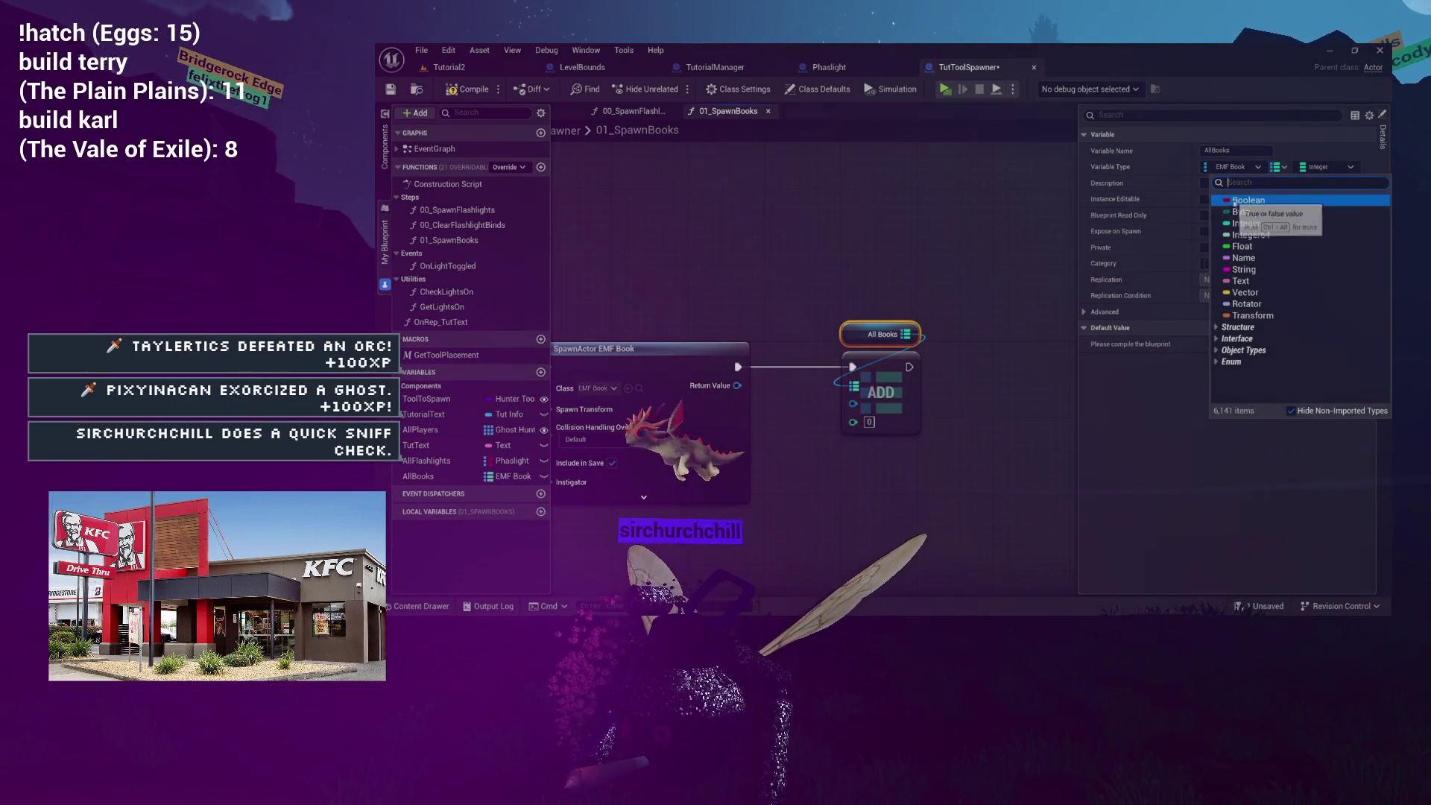
click(1235, 200)
click(918, 358)
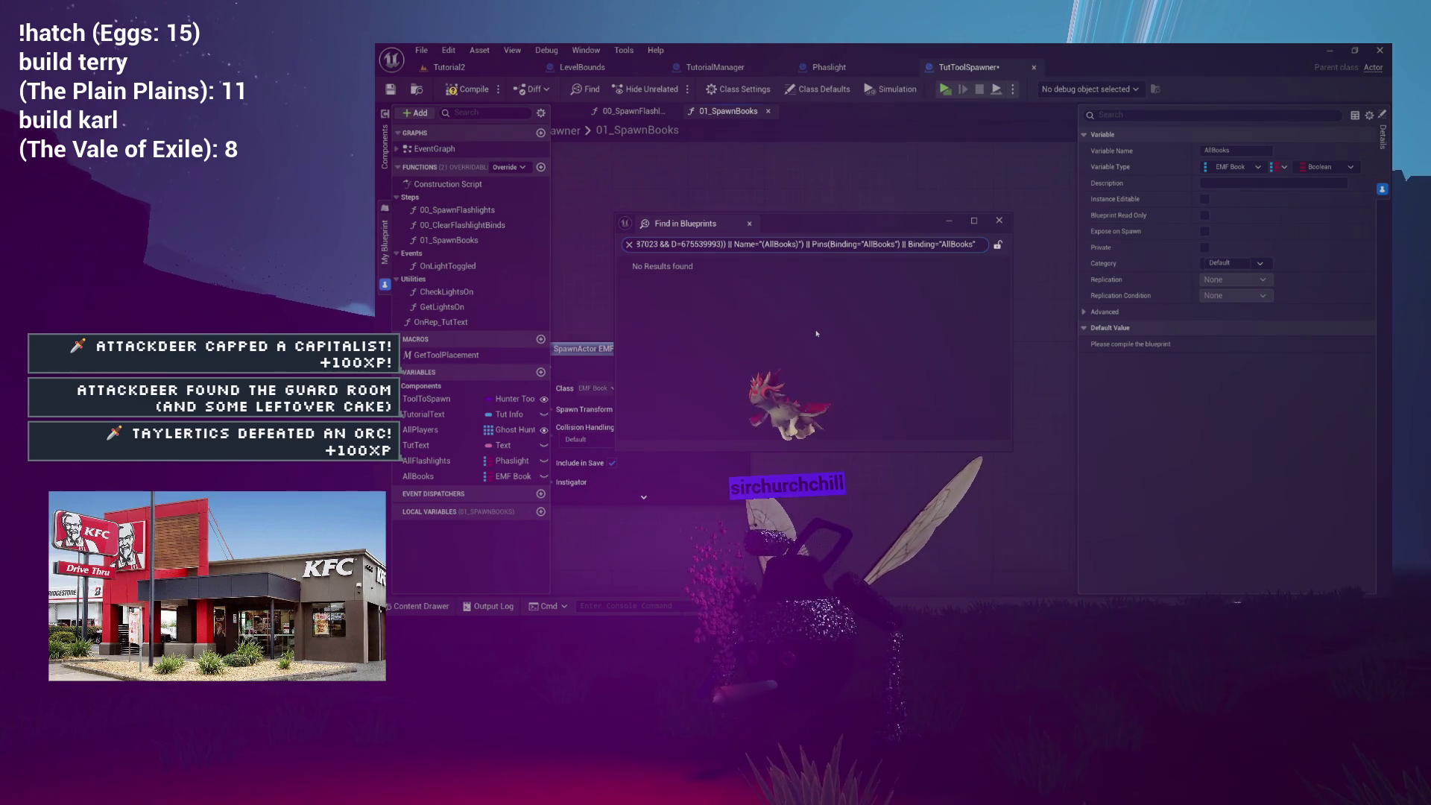
Close the search window and reconnect All Books to the ADD node.
key(Escape)
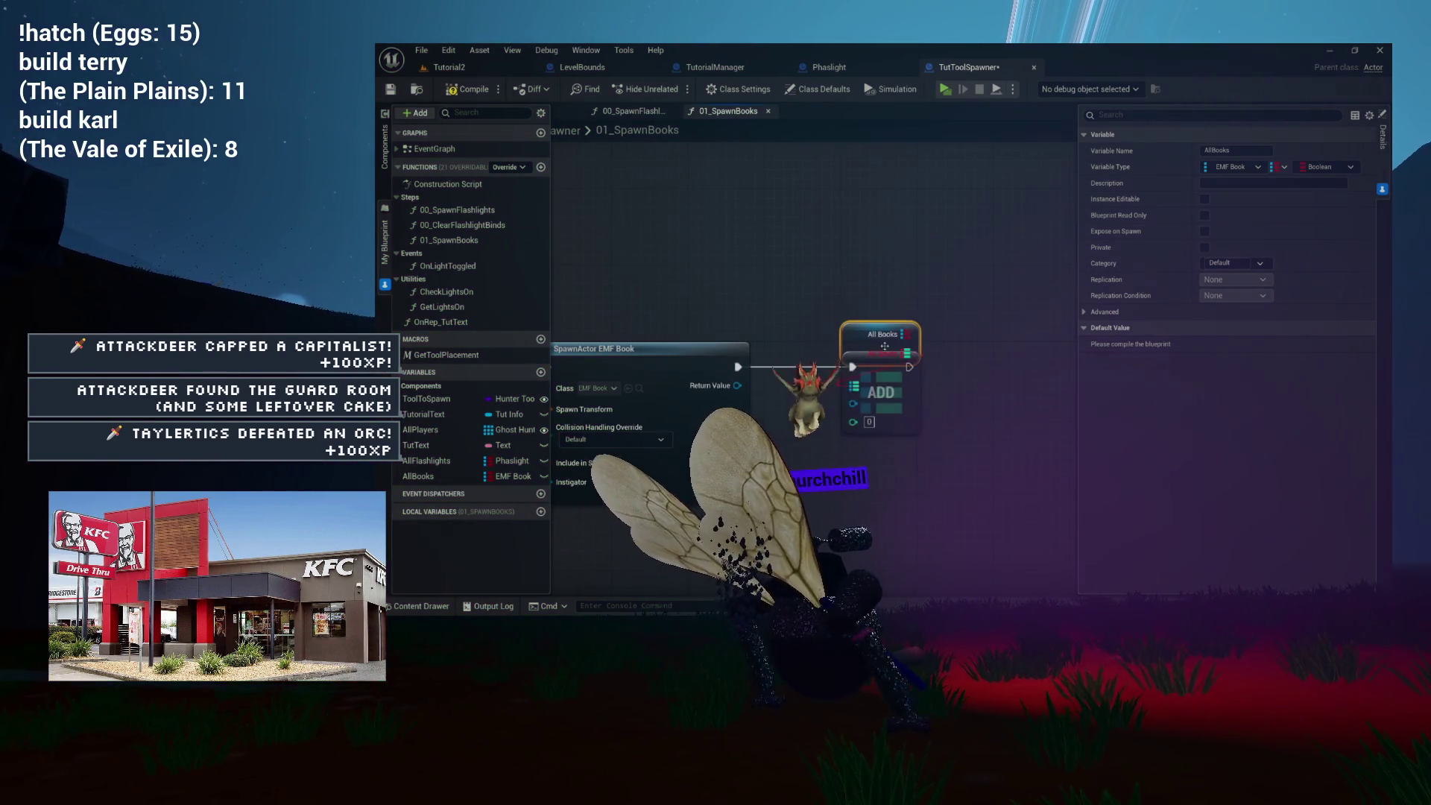
click(845, 320)
click(905, 315)
drag(838, 286, 843, 325)
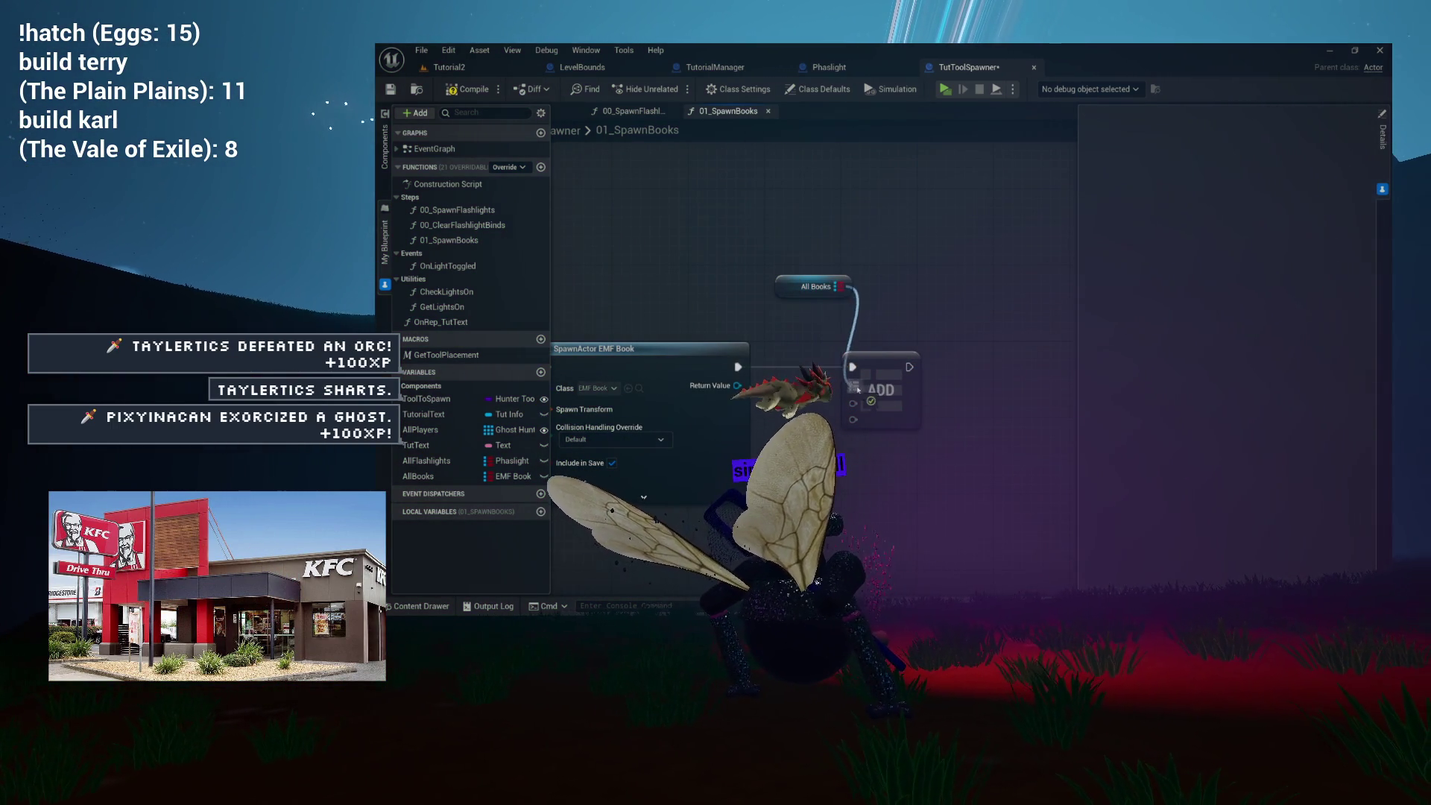
Place All Books above ADD and wire the spawn's execution output into ADD.
drag(780, 275, 858, 282)
mouse_move(737, 392)
mouse_down()
mouse_move(602, 388)
mouse_move(677, 310)
mouse_move(762, 361)
mouse_move(877, 335)
mouse_up()
mouse_move(878, 308)
mouse_down()
mouse_move(871, 343)
mouse_move(991, 295)
mouse_move(809, 266)
mouse_up()
click(947, 376)
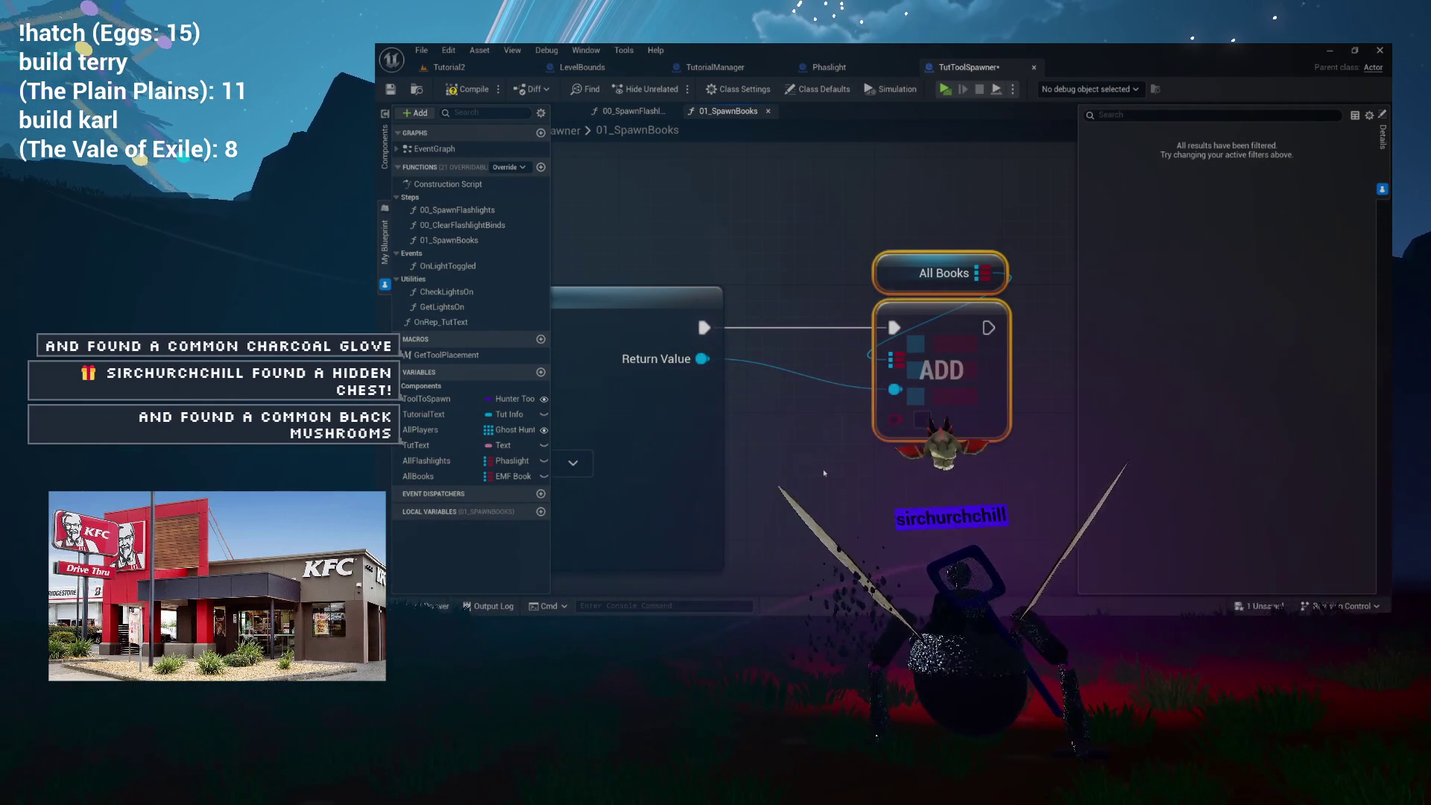
Pull a new wire from the spawned EMF Book's Return Value into empty space.
scroll(838, 398, down, 3)
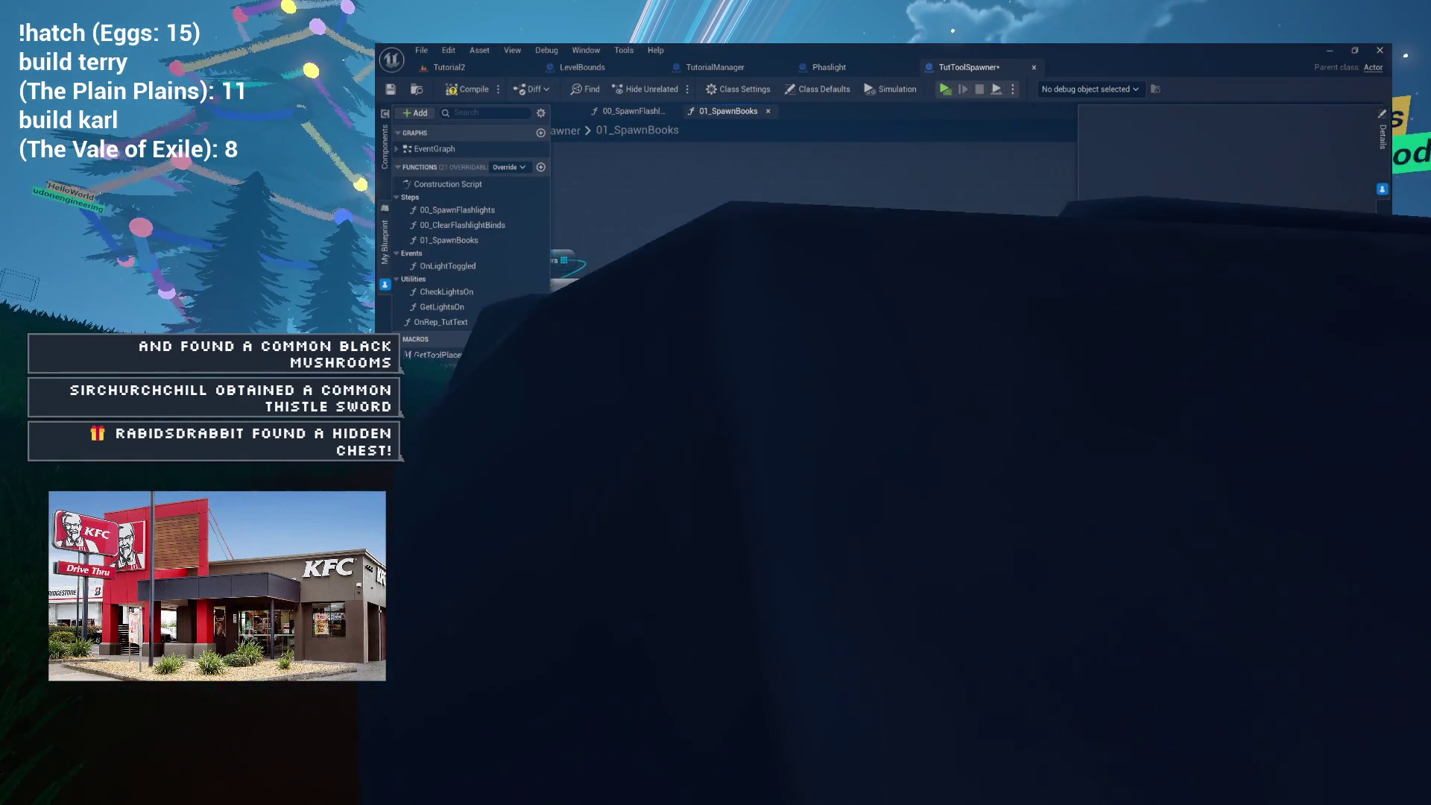
drag(995, 330, 888, 330)
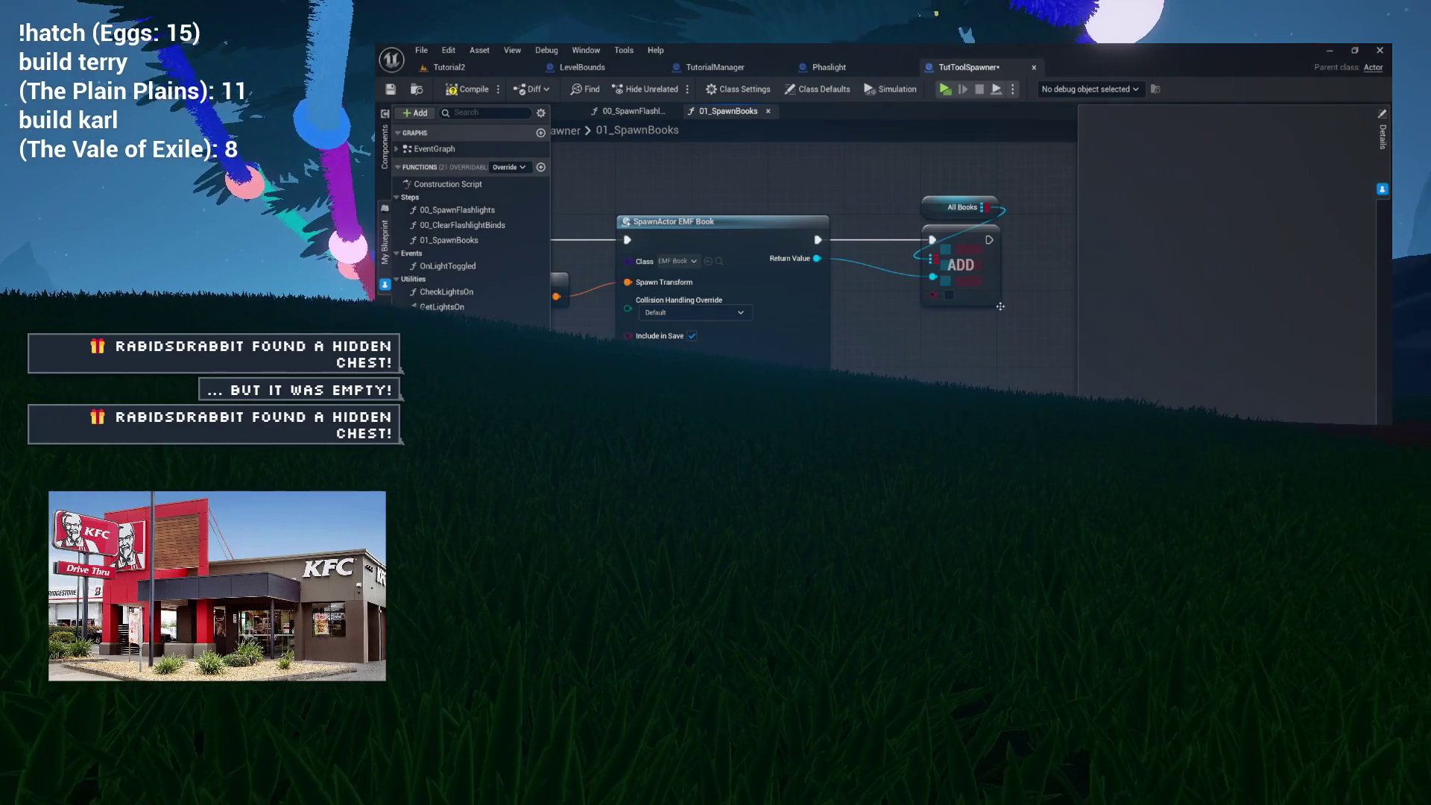
scroll(948, 310, down, 2)
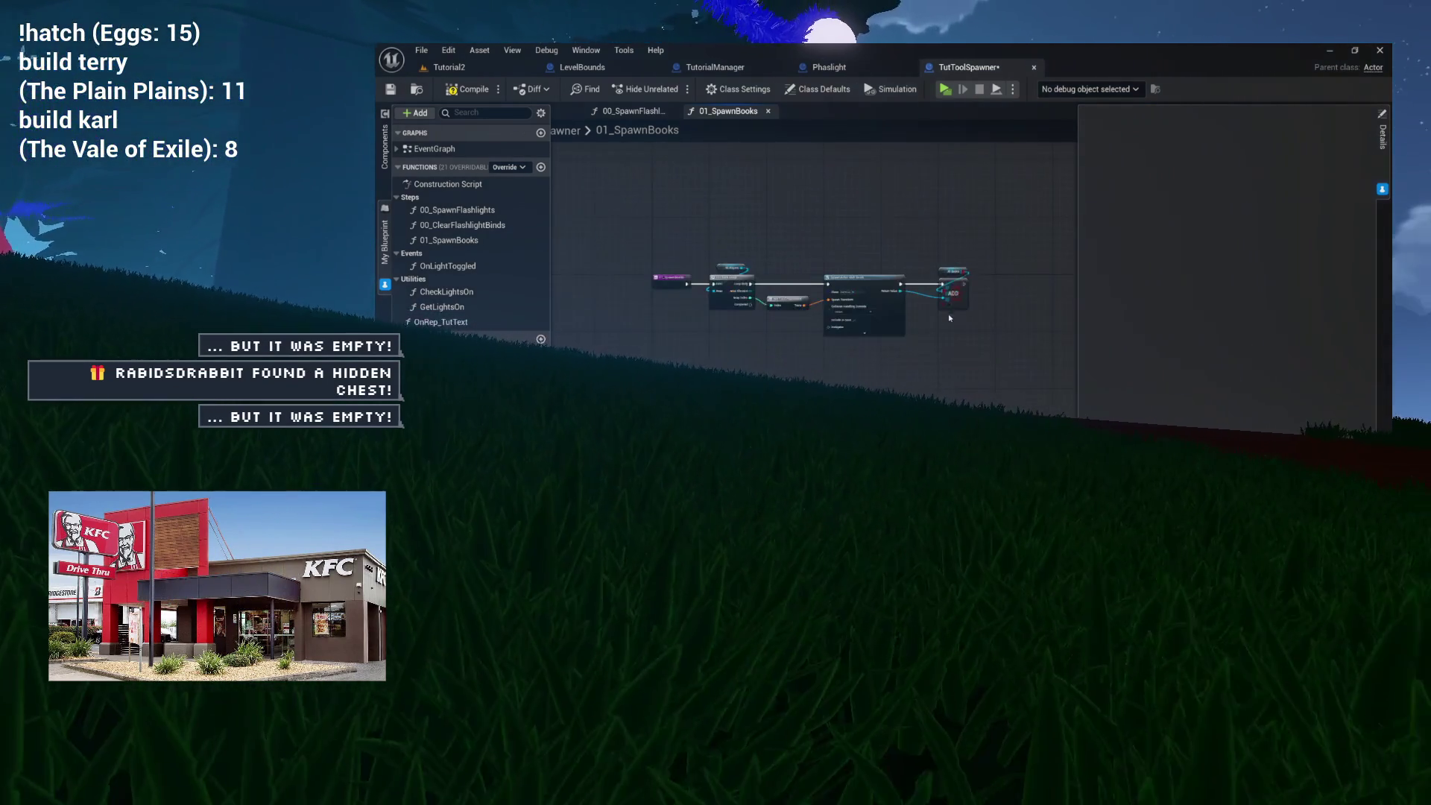
scroll(826, 337, up, 2)
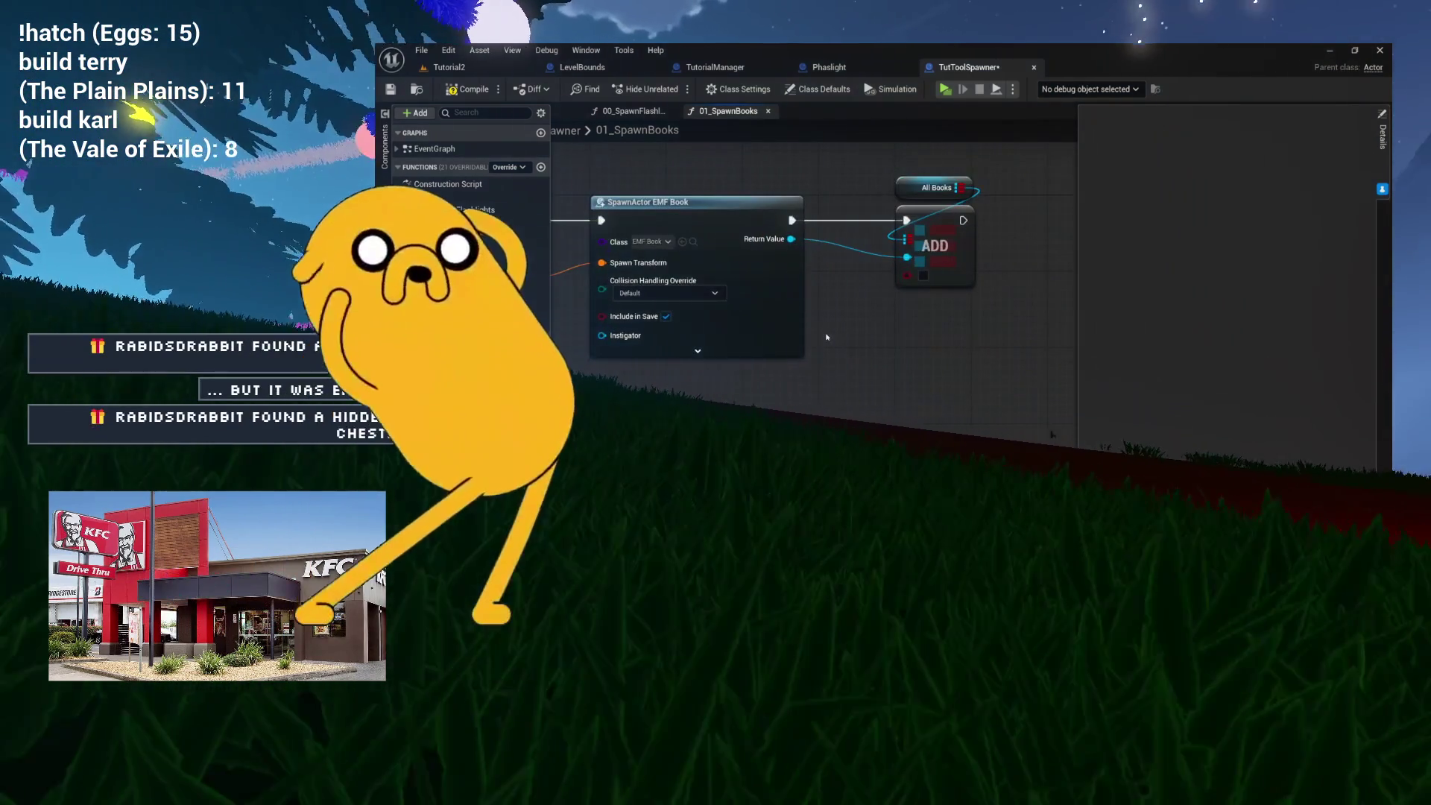
mouse_move(912, 335)
mouse_down()
mouse_move(894, 408)
mouse_move(872, 387)
mouse_move(754, 390)
mouse_up()
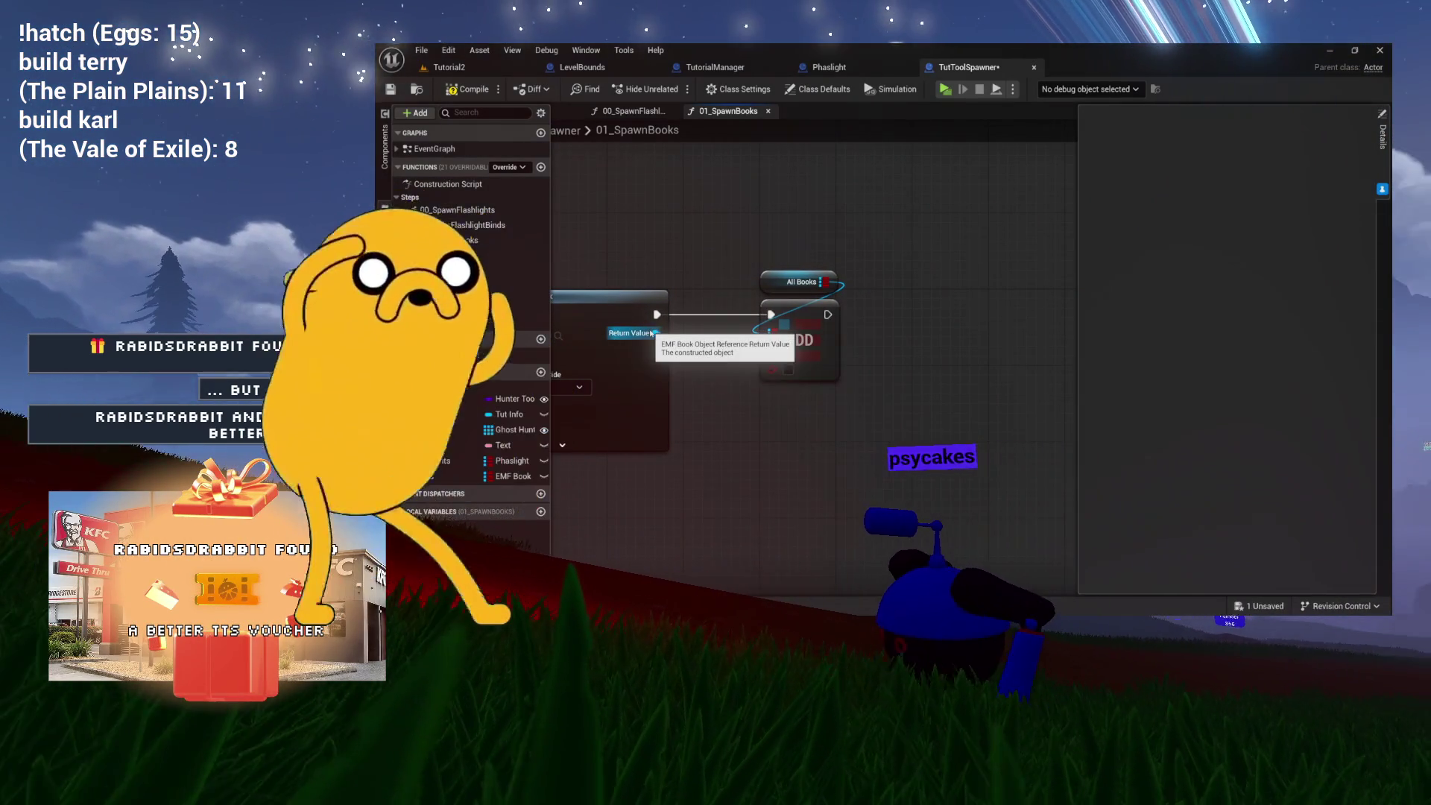
drag(651, 334, 652, 335)
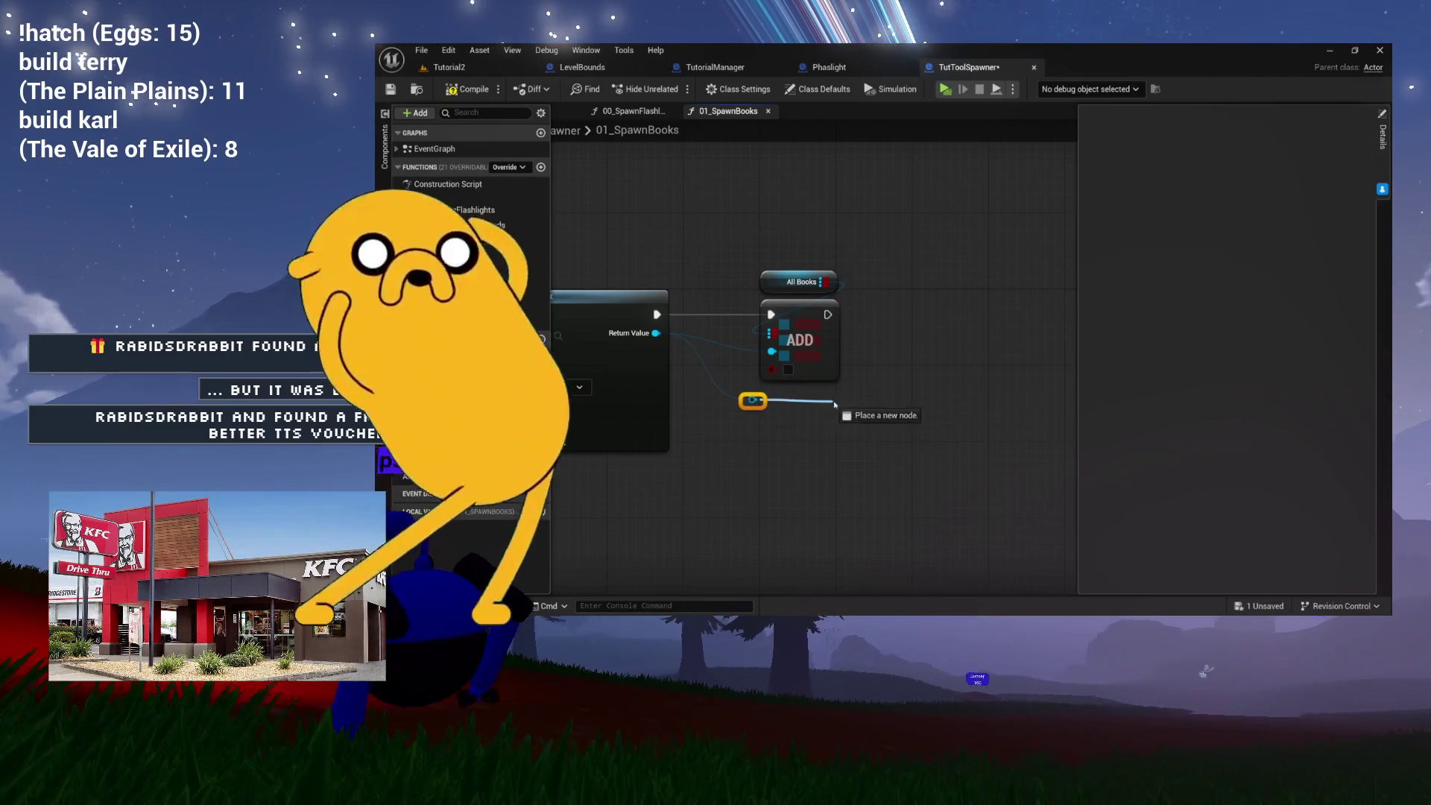
Browse 'bind' actions for the EMF Book reference, add nothing, and compile TutToolSpawner.
drag(915, 301, 916, 299)
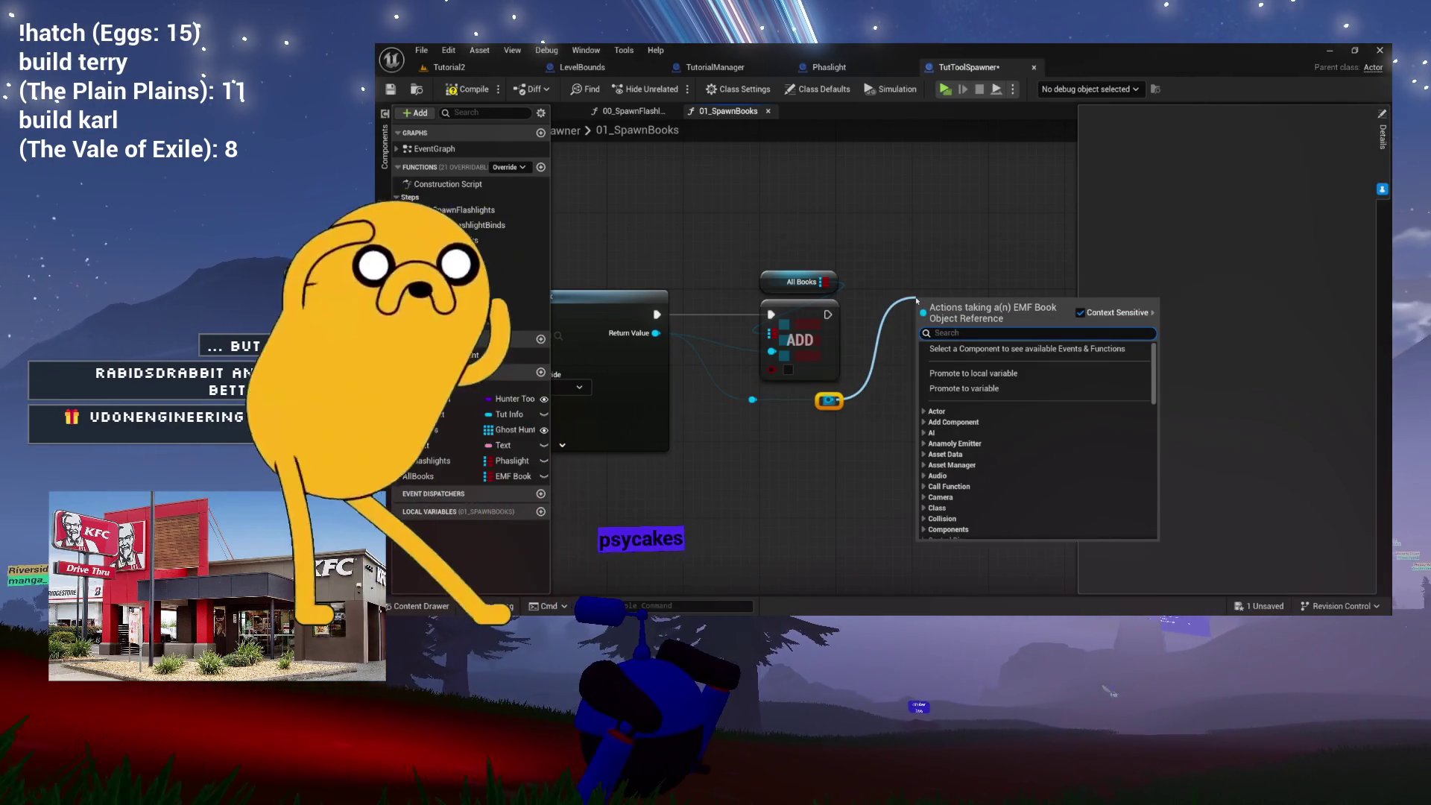
text(bind)
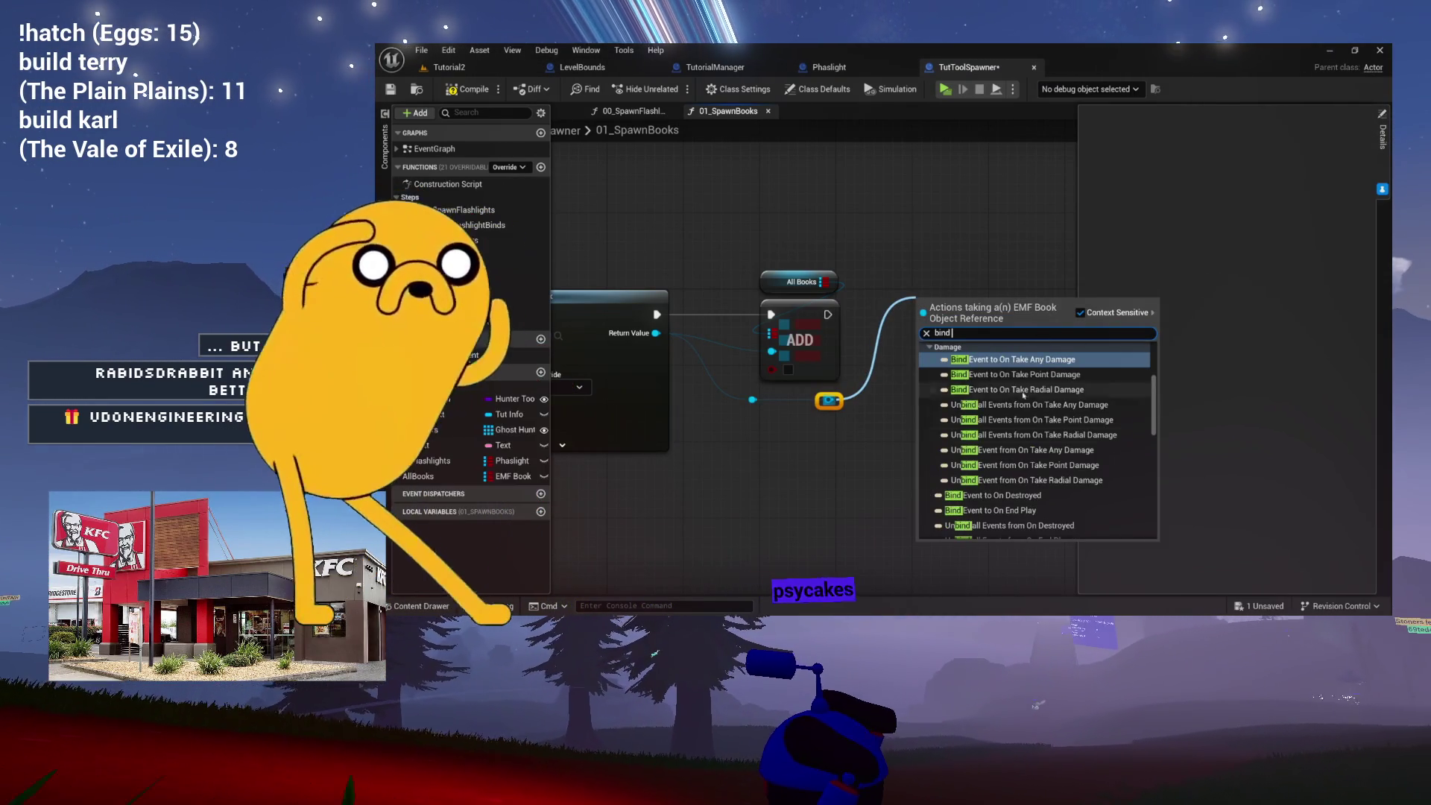
scroll(1026, 375, up, 5)
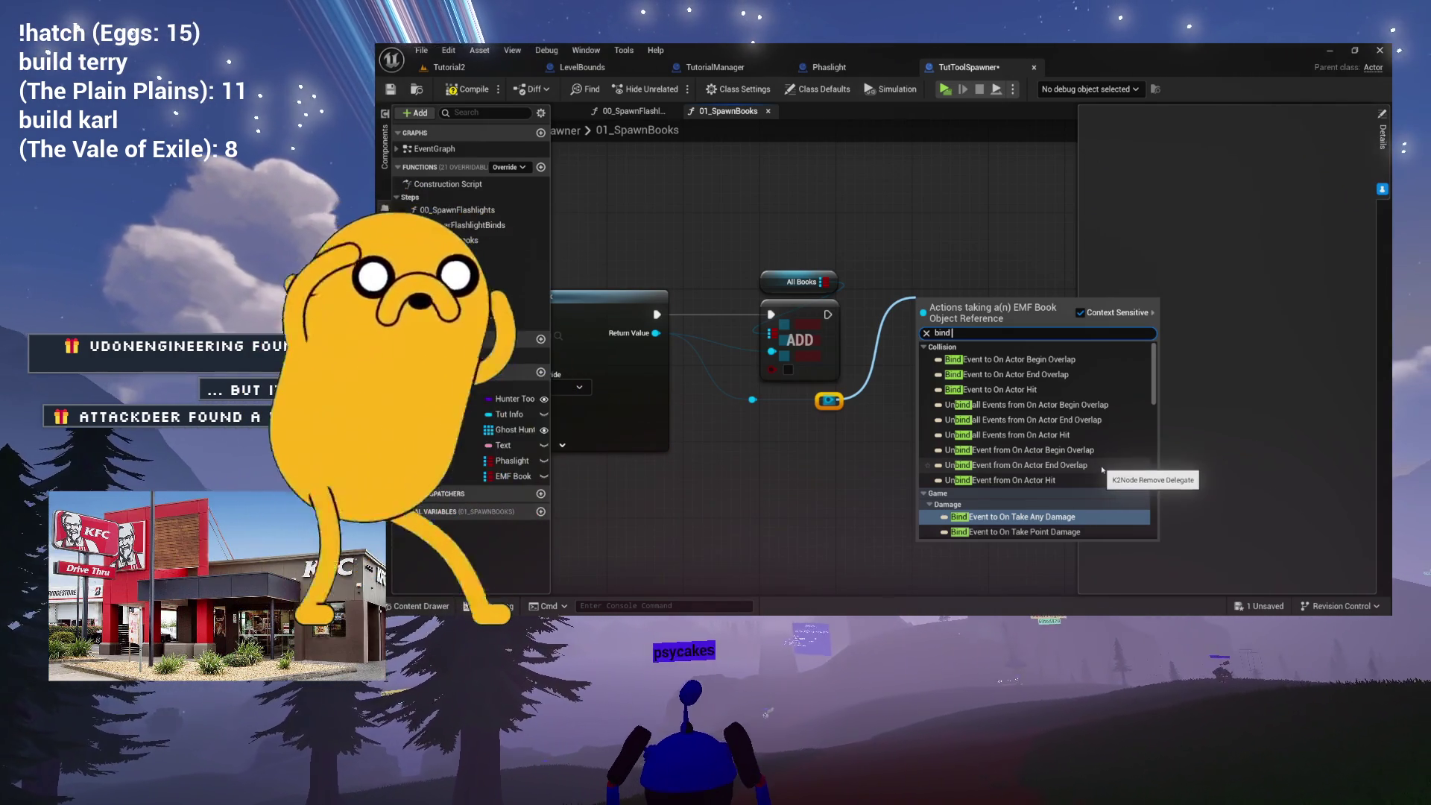
scroll(1099, 465, down, 10)
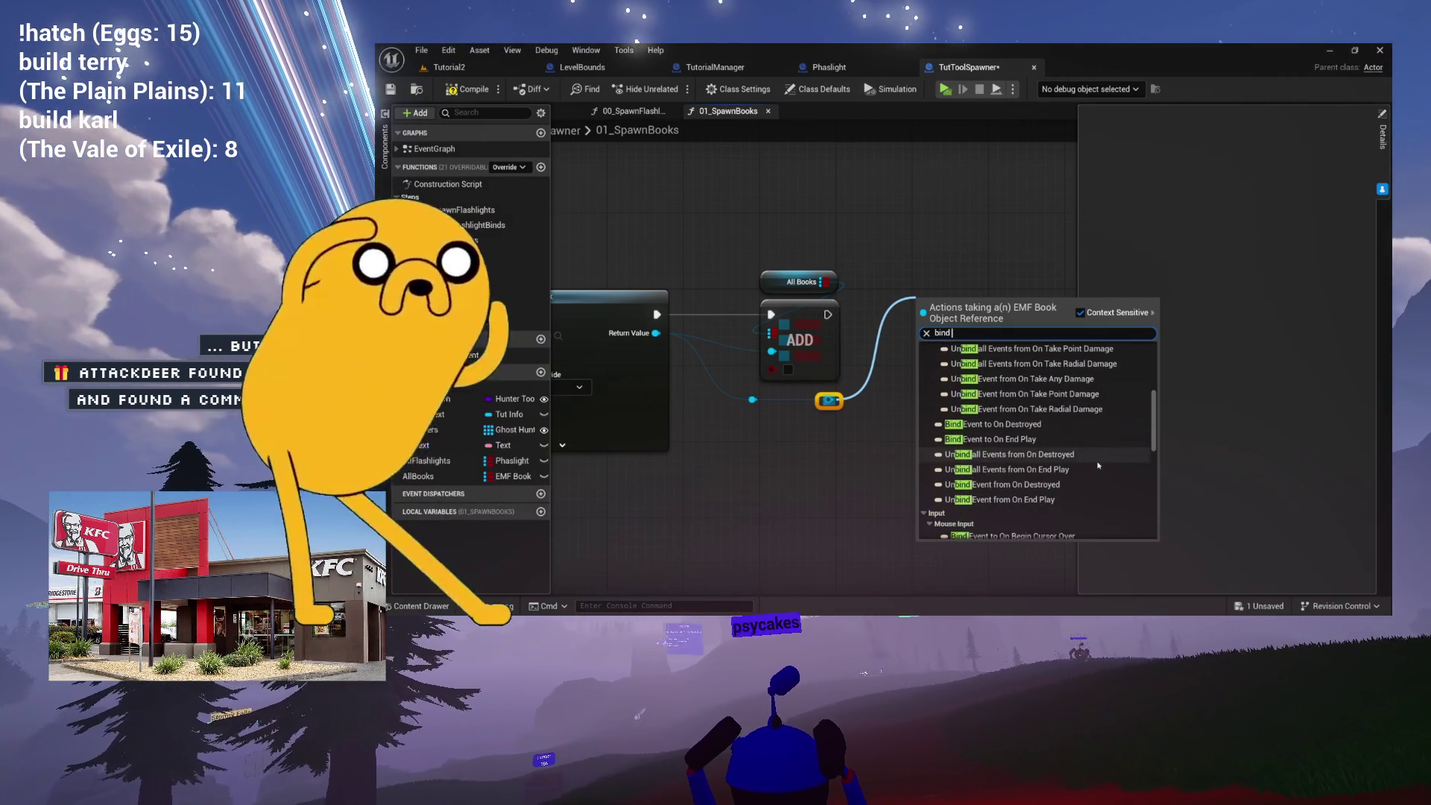
scroll(1098, 465, down, 10)
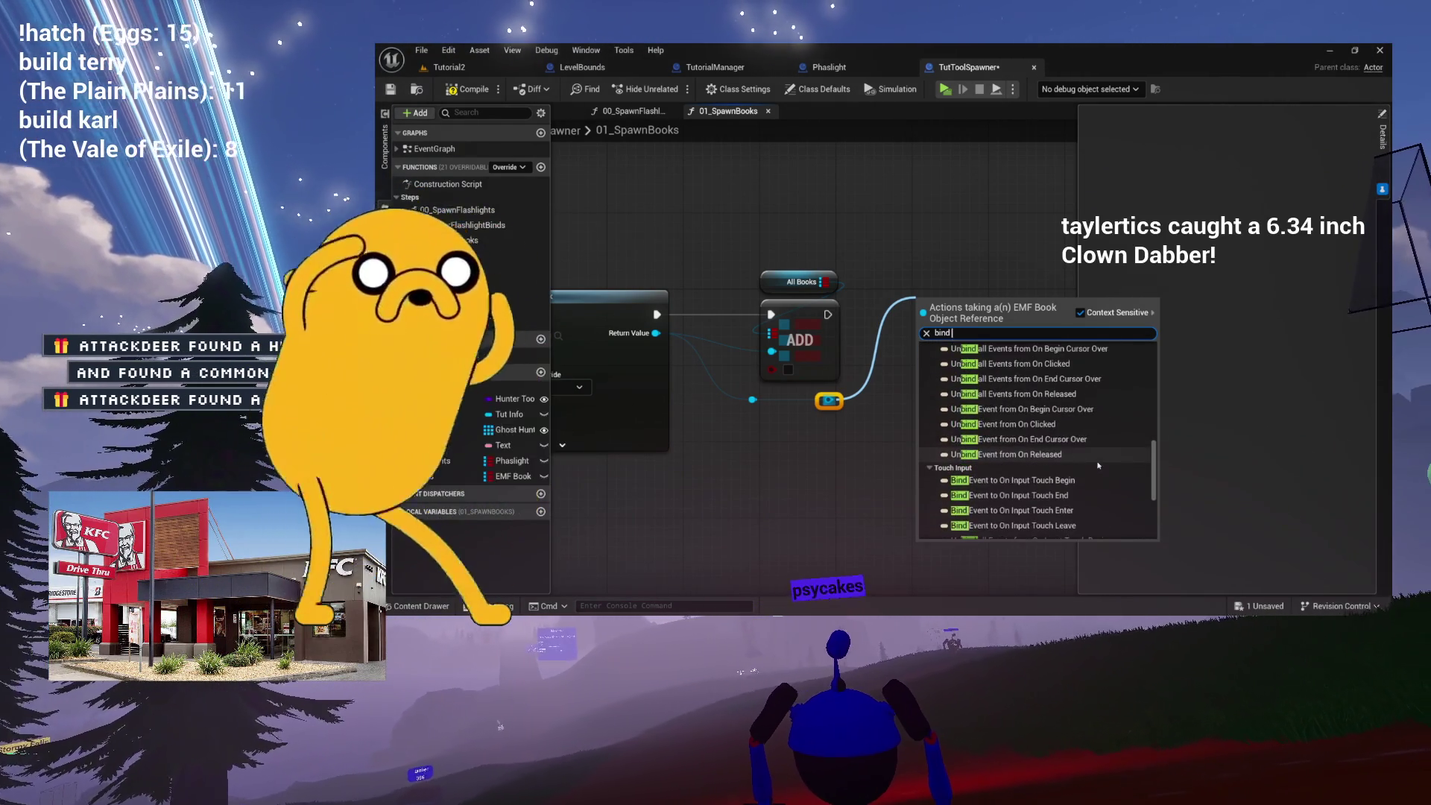
scroll(1098, 465, up, 10)
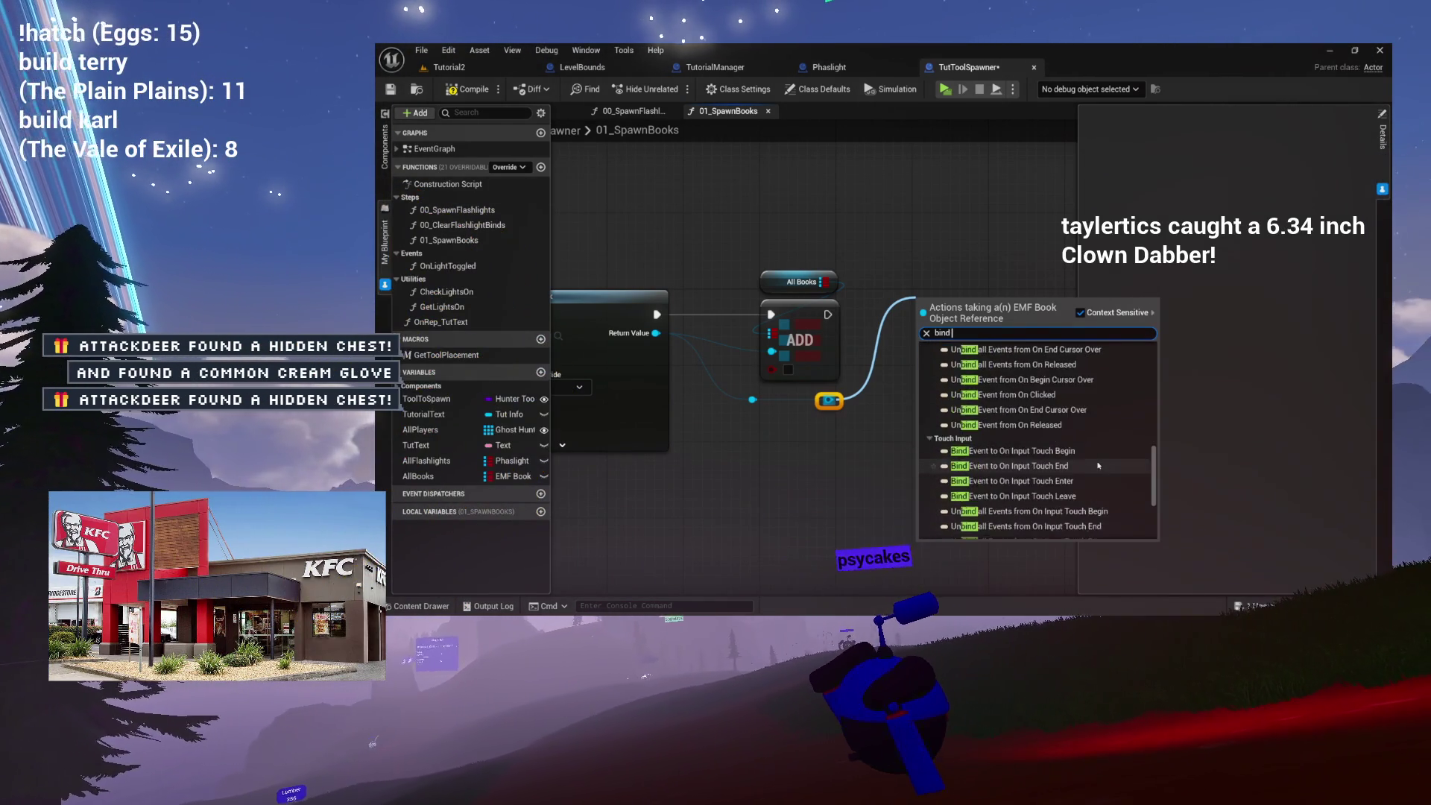
scroll(1098, 465, up, 10)
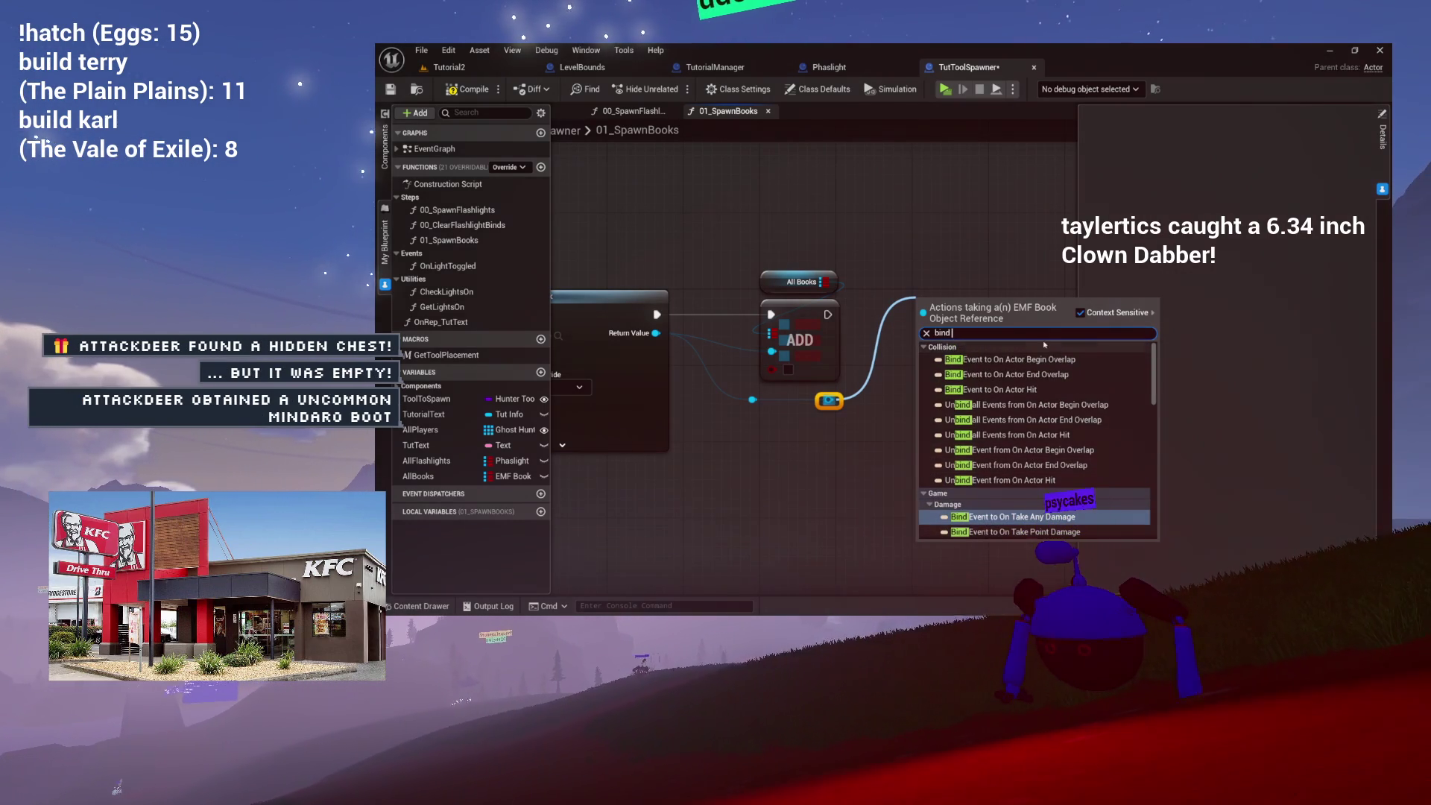
click(942, 271)
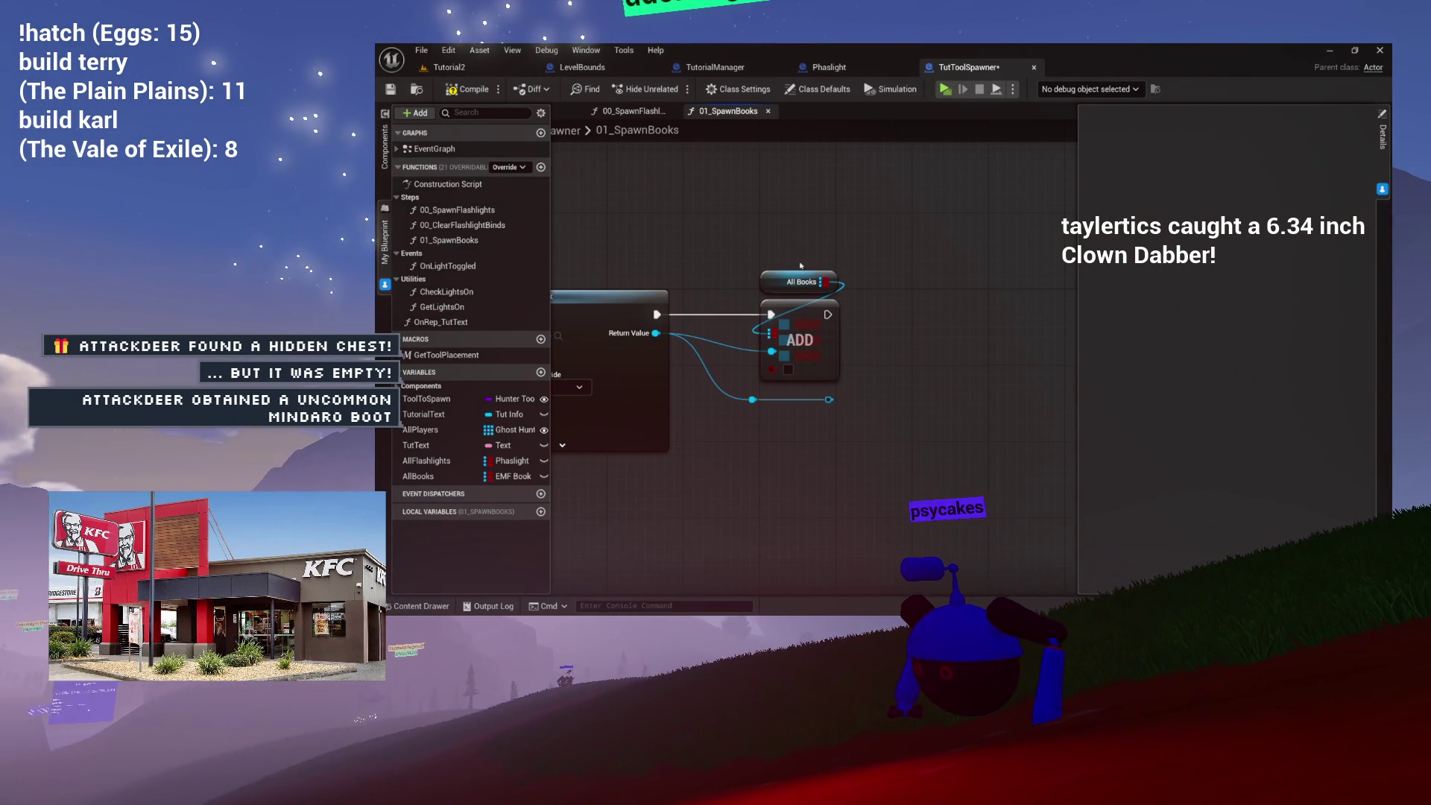
click(474, 89)
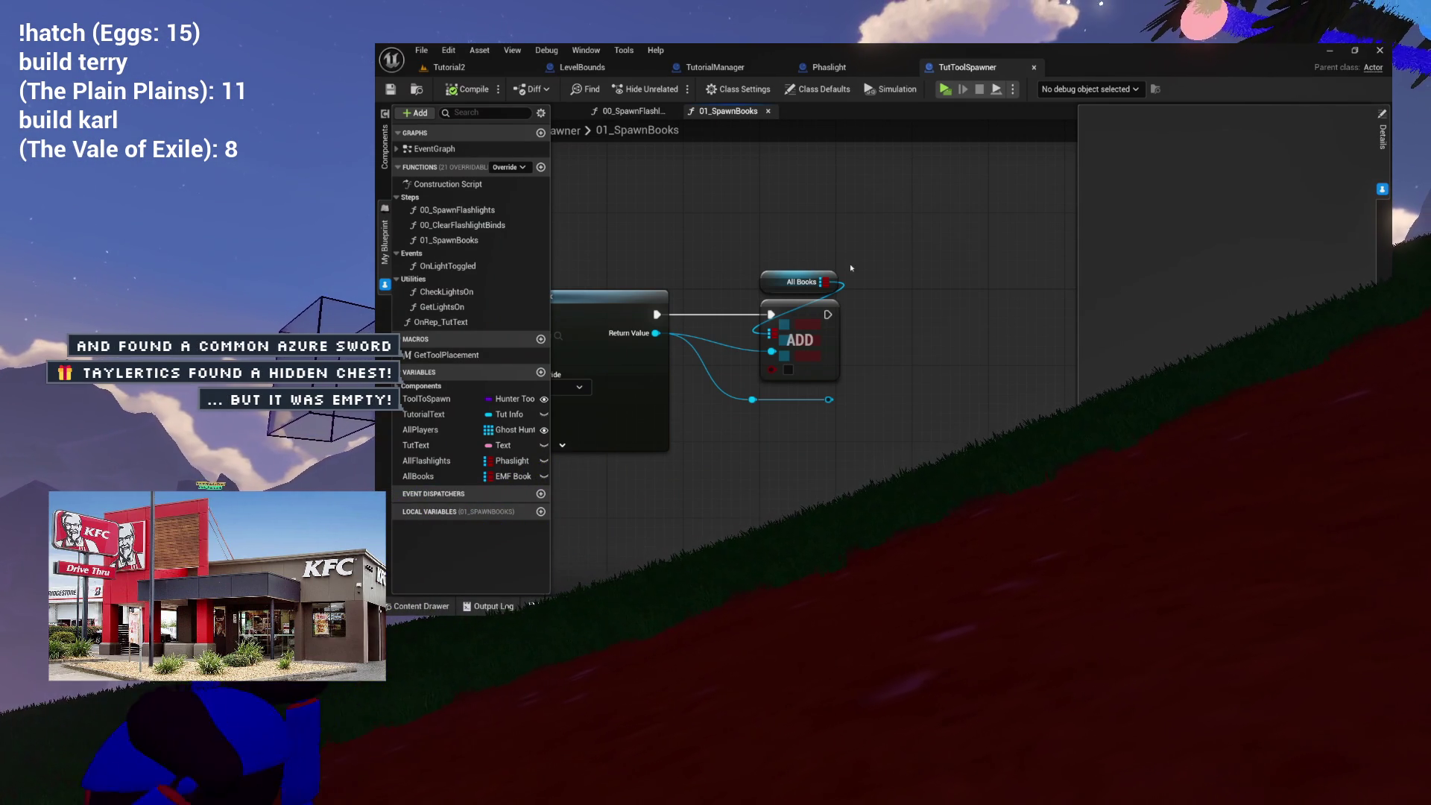
Open EMF_Book from Content > Characters > Tools in the Content Drawer.
mouse_move(872, 332)
mouse_down()
mouse_move(769, 326)
mouse_move(818, 298)
mouse_up()
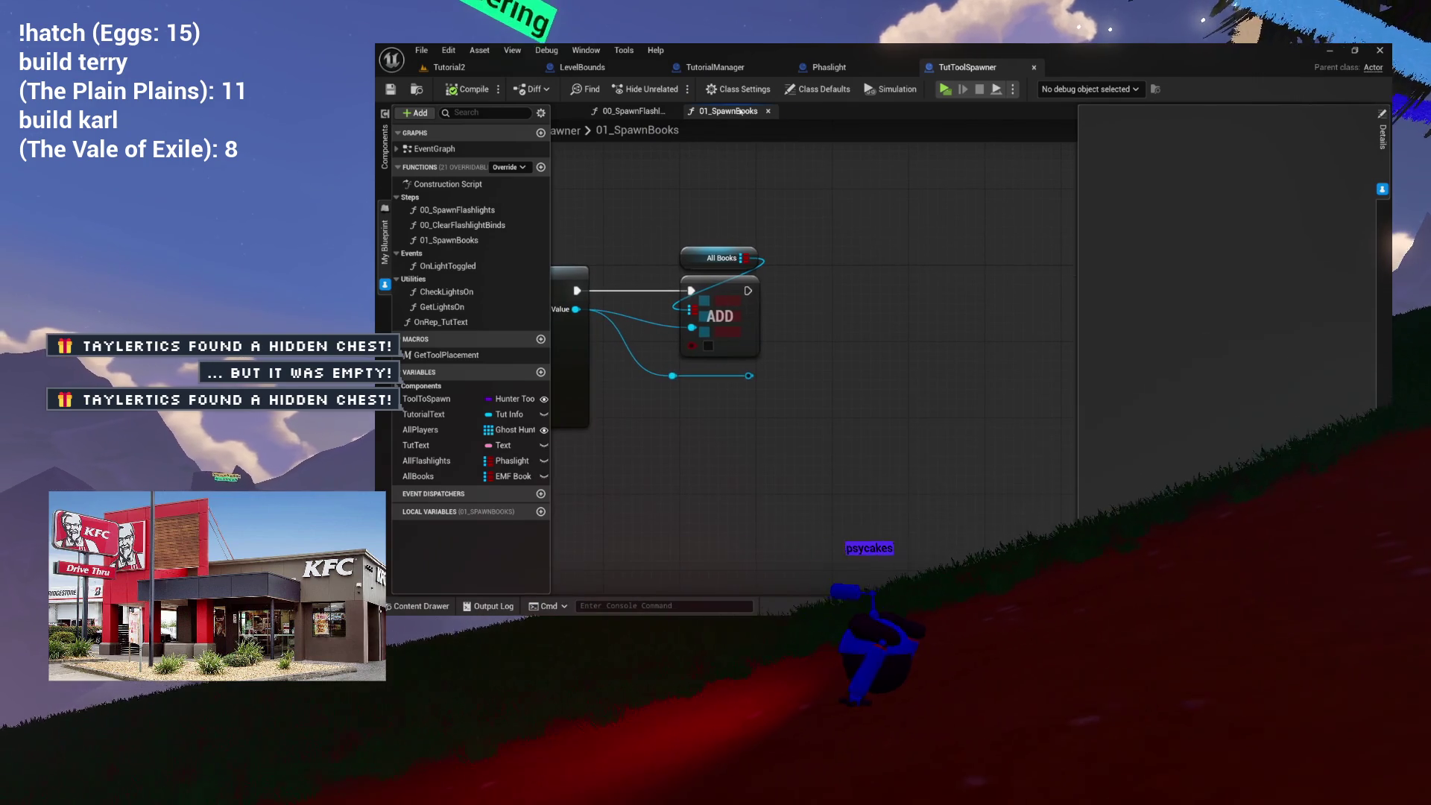
key(ctrl+space)
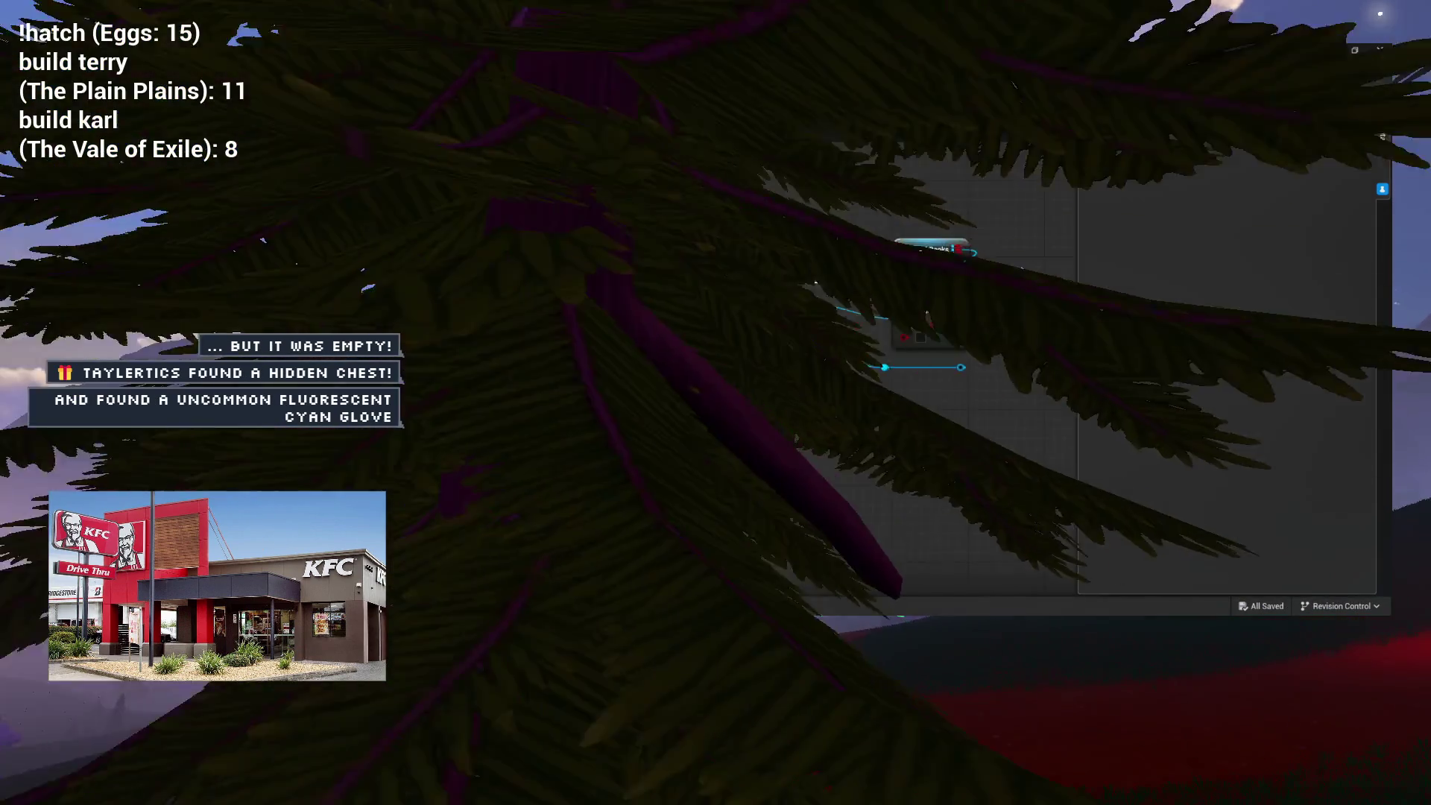
mouse_move(833, 303)
mouse_down()
mouse_move(1045, 295)
mouse_move(951, 293)
mouse_up()
key(ctrl+space)
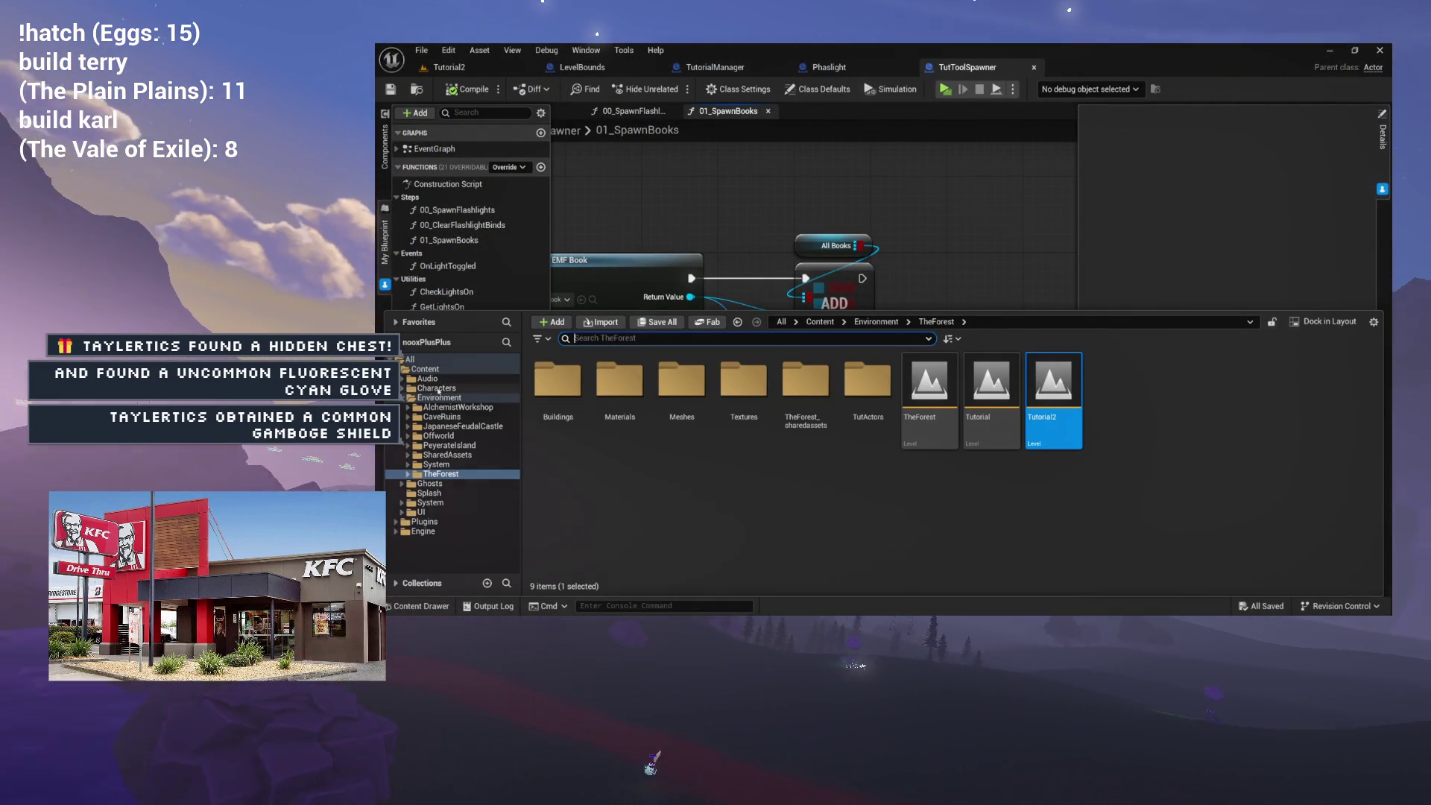
click(411, 406)
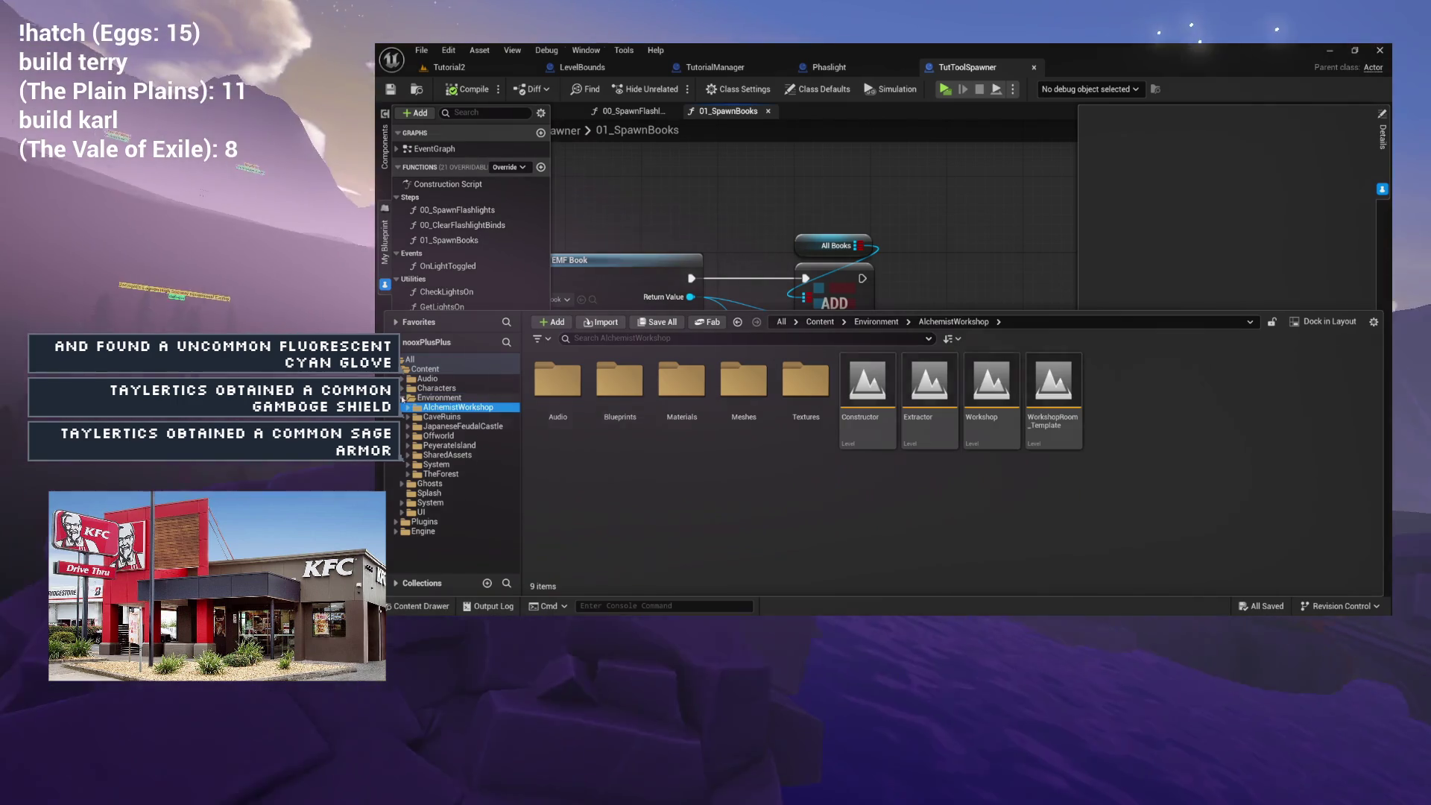
click(408, 397)
click(447, 388)
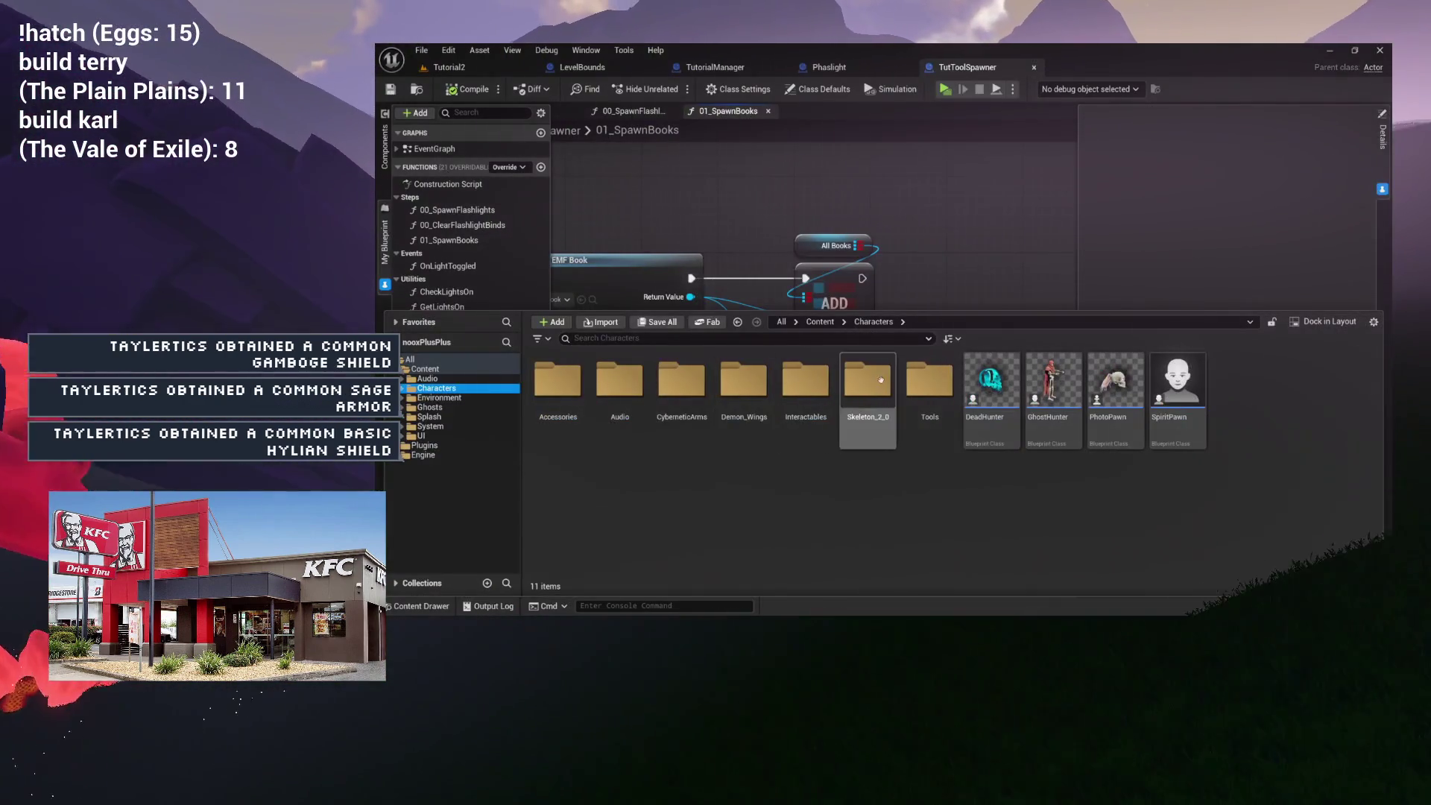
double_click(929, 380)
double_click(1017, 415)
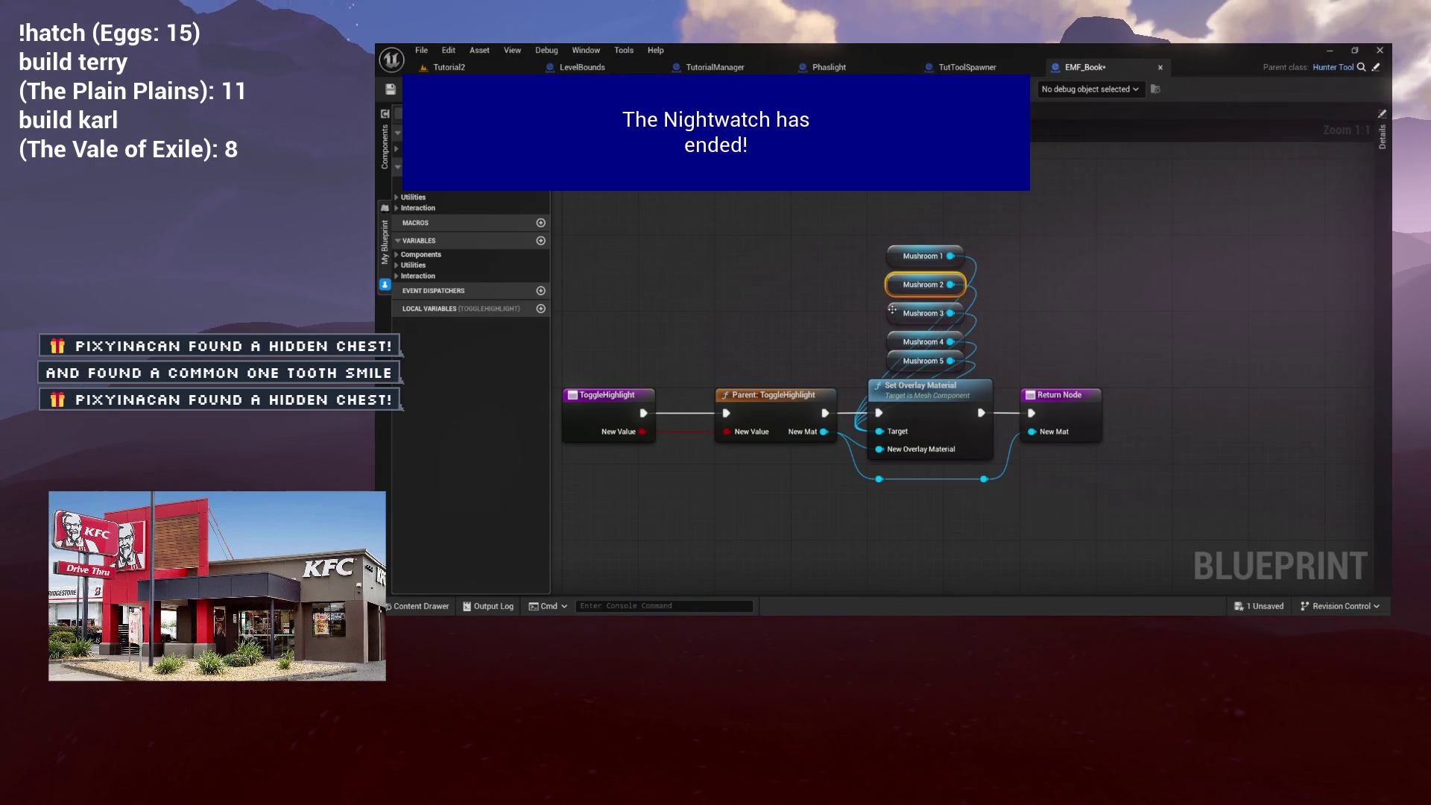
Distribute the Mushroom 1–4 getter nodes evenly and save EMF_Book.
click(892, 337)
drag(880, 309, 896, 241)
click(879, 296)
mouse_move(878, 296)
mouse_down()
mouse_move(849, 240)
mouse_move(812, 231)
mouse_move(859, 236)
mouse_up()
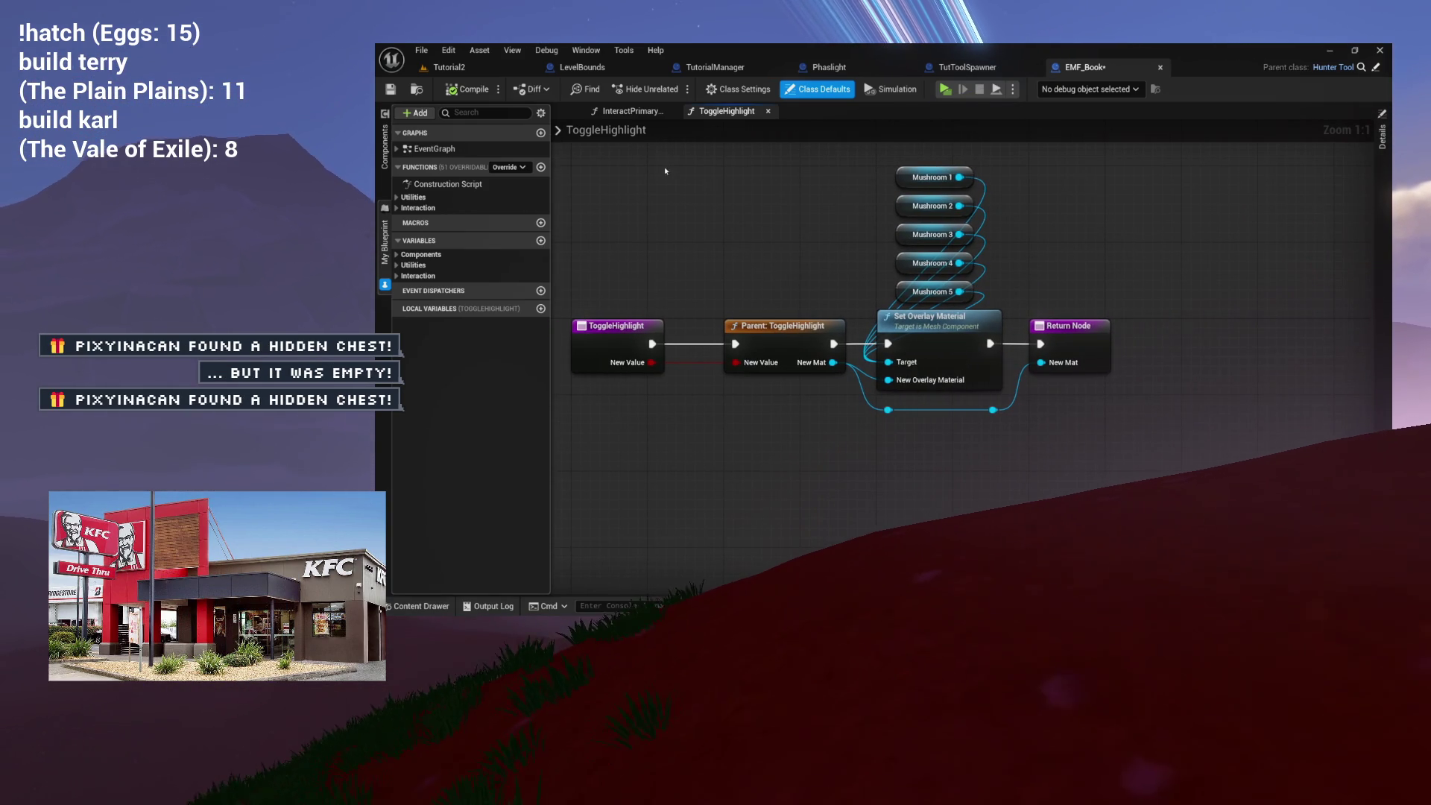
key(ctrl+s)
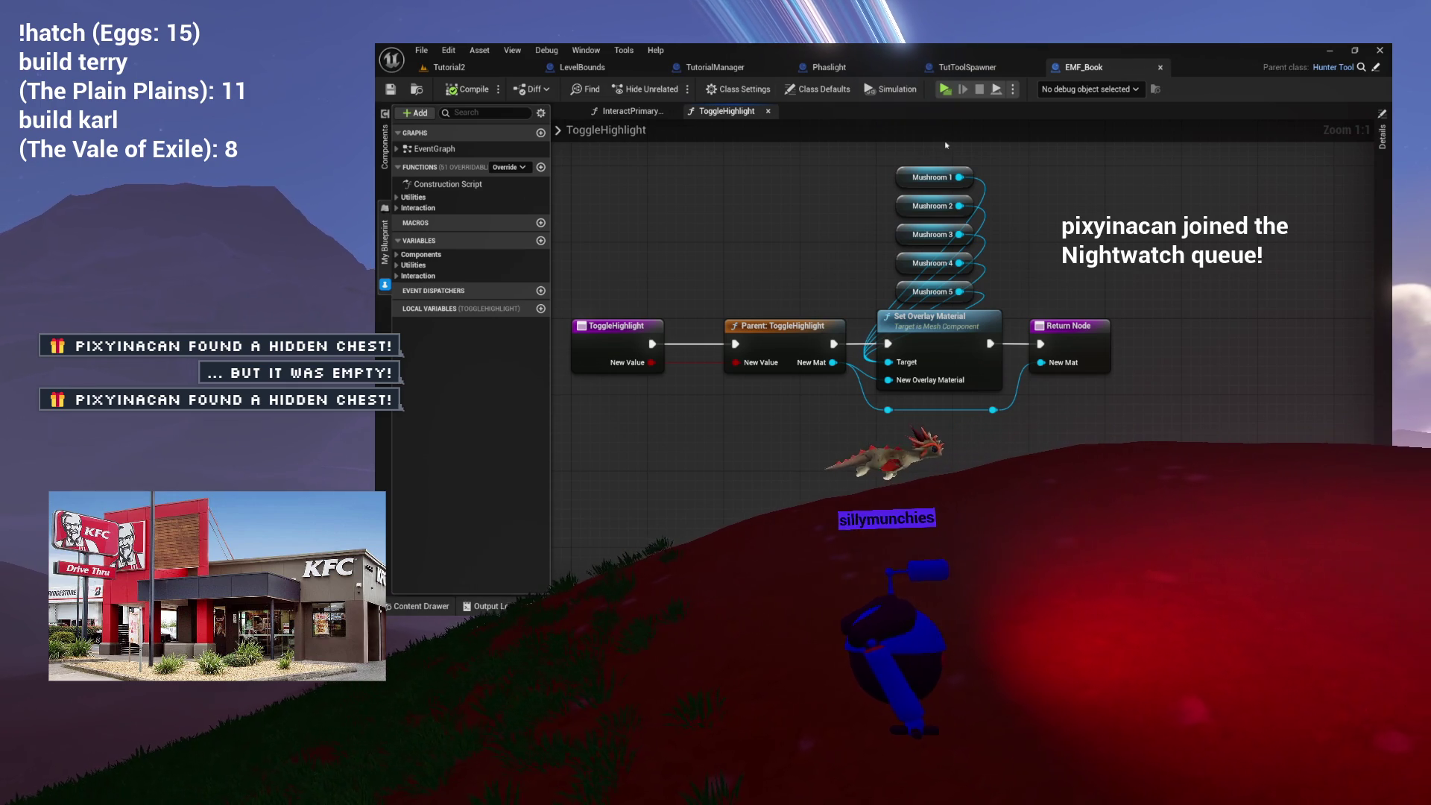
drag(695, 178, 757, 214)
Look over the InteractPrimary_Start graph, then switch to the book's 3D Viewport.
click(629, 110)
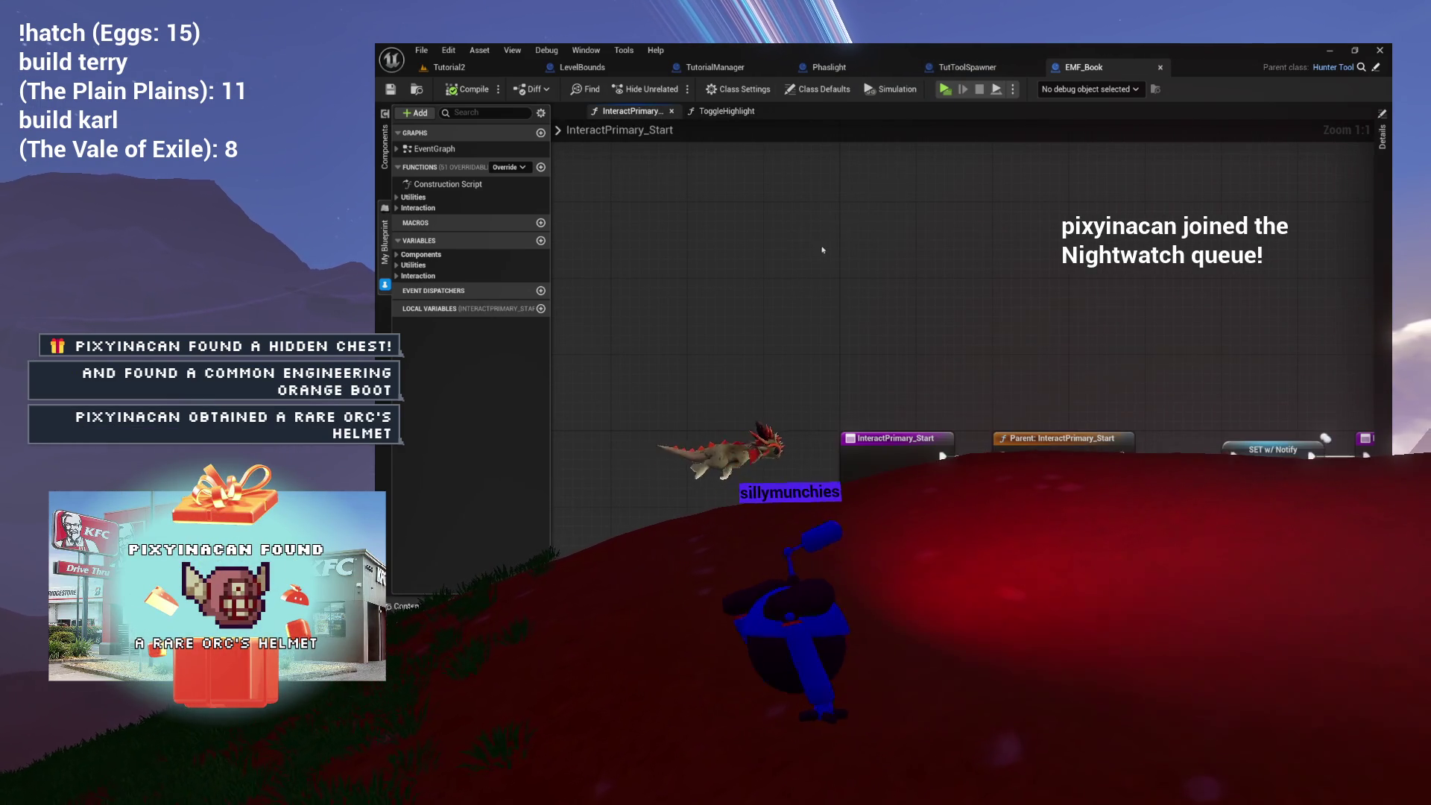
mouse_move(823, 230)
mouse_down()
mouse_move(808, 231)
mouse_move(899, 210)
mouse_move(888, 207)
mouse_up()
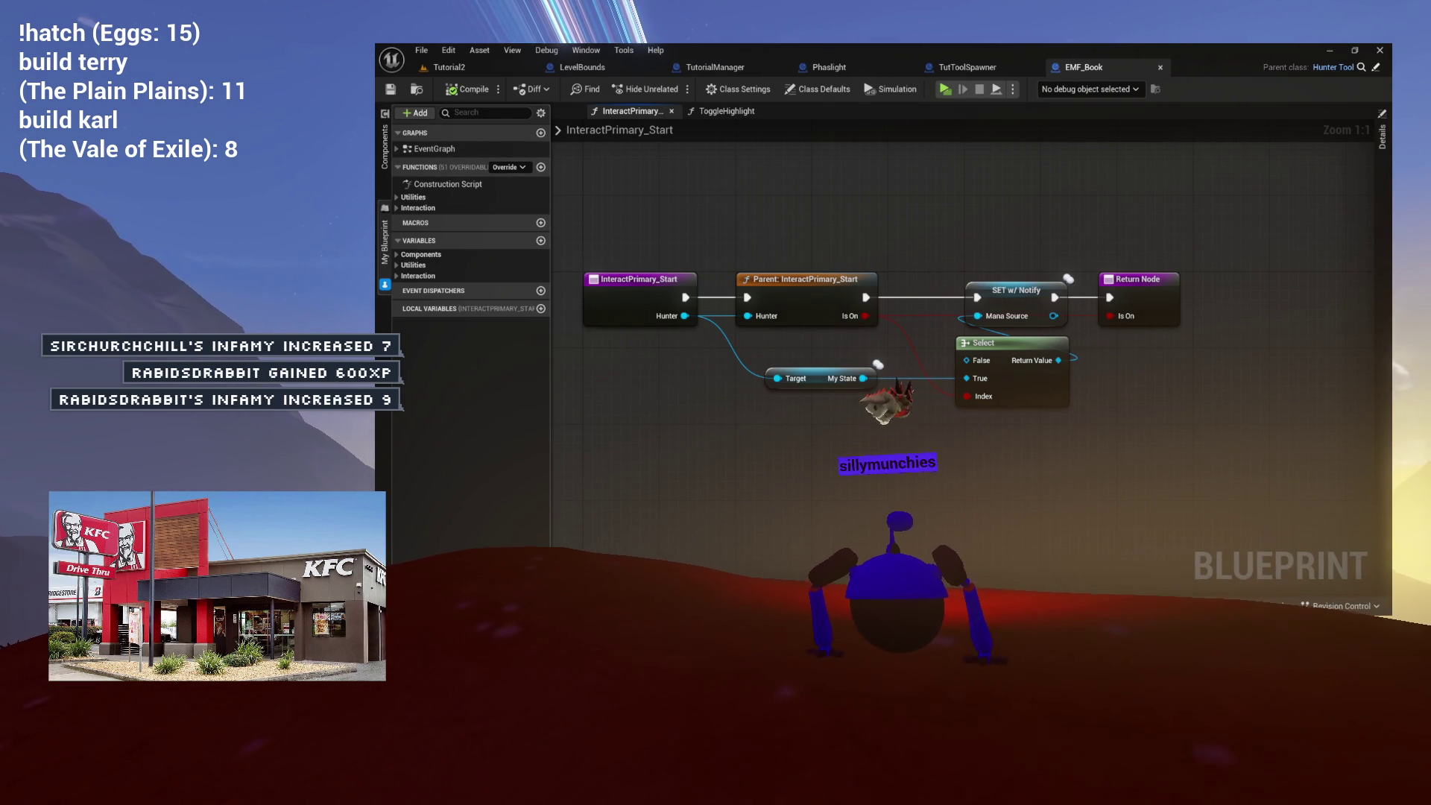
click(570, 171)
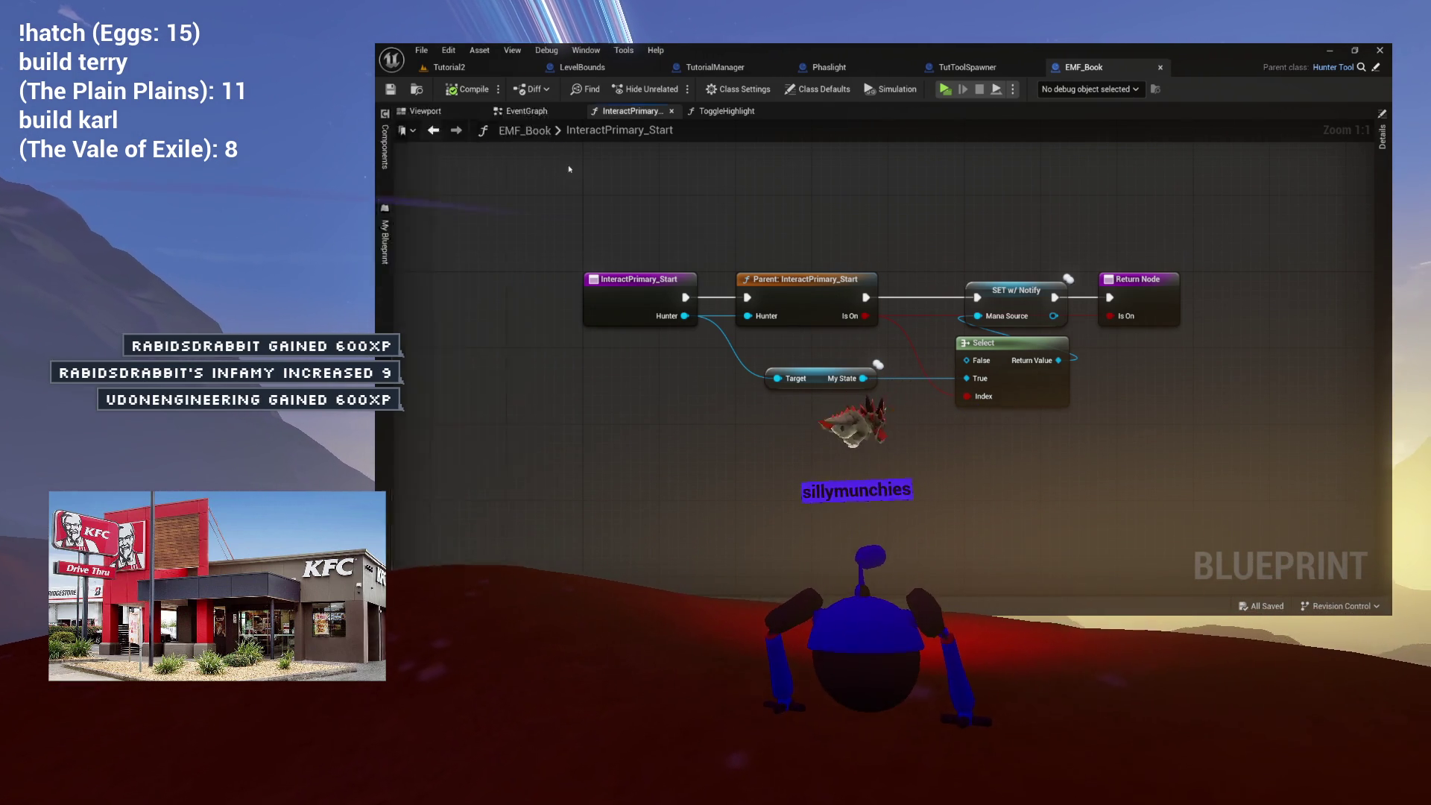
click(440, 111)
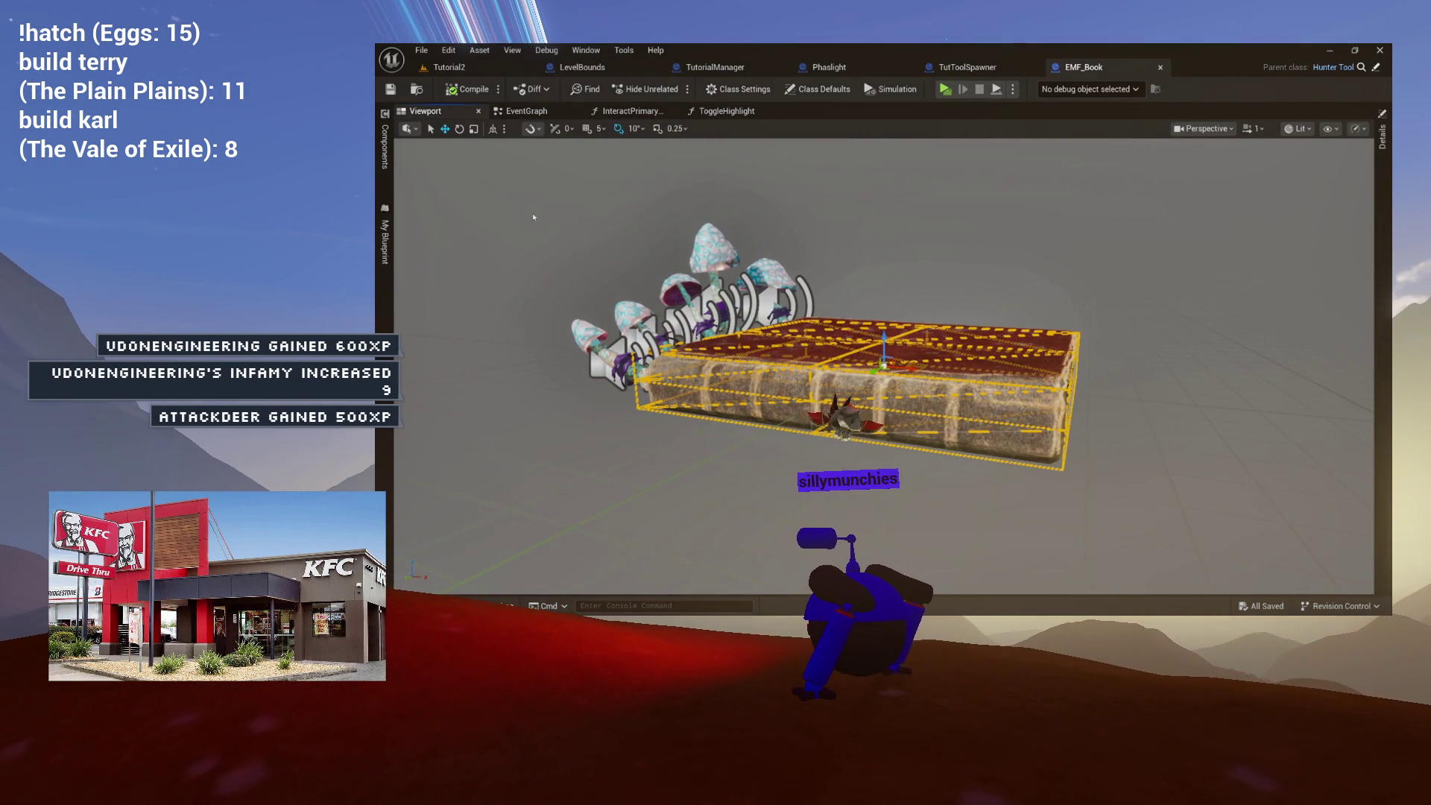
Expand the Interaction and Utilities function groups and open DetectEMFAnamolies.
click(385, 238)
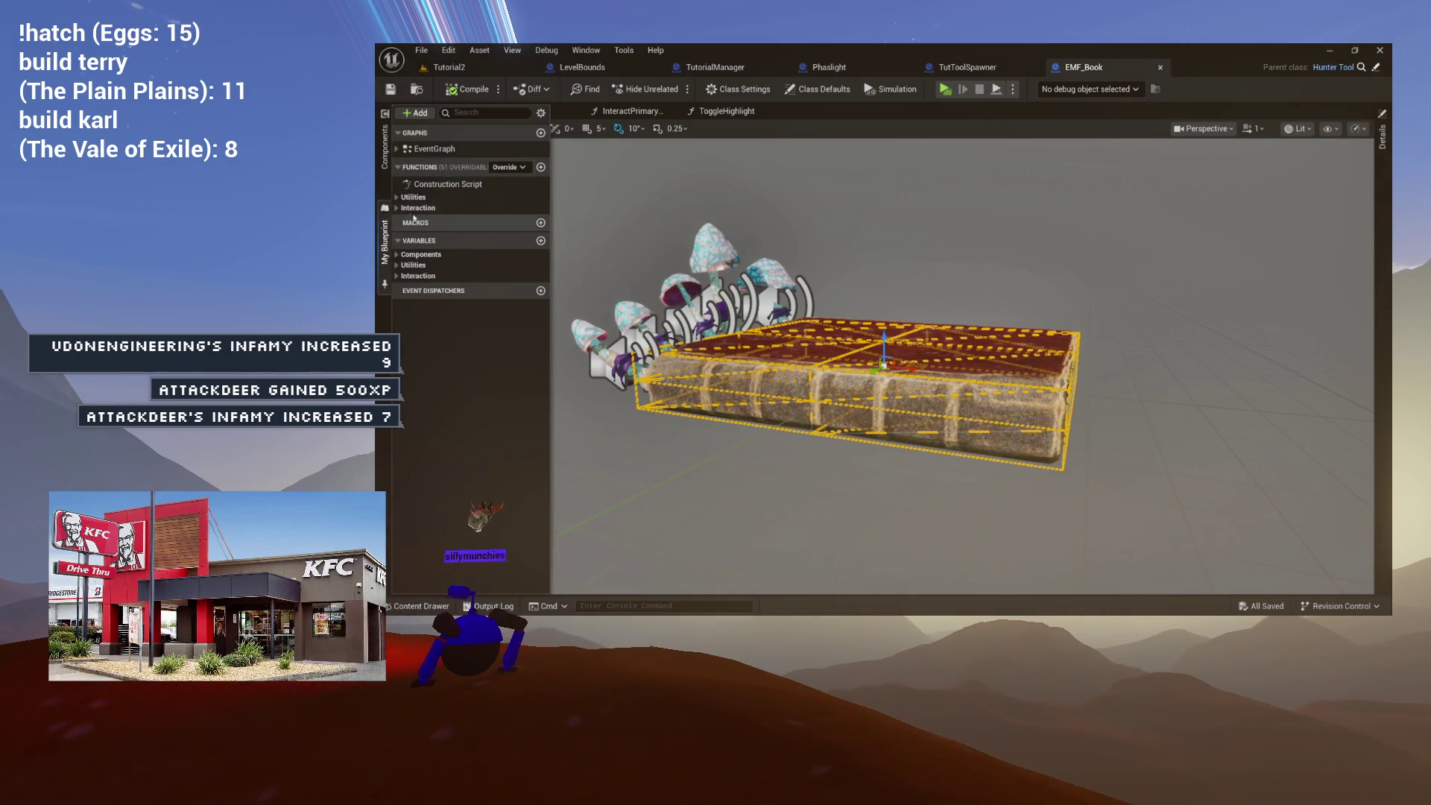
click(417, 208)
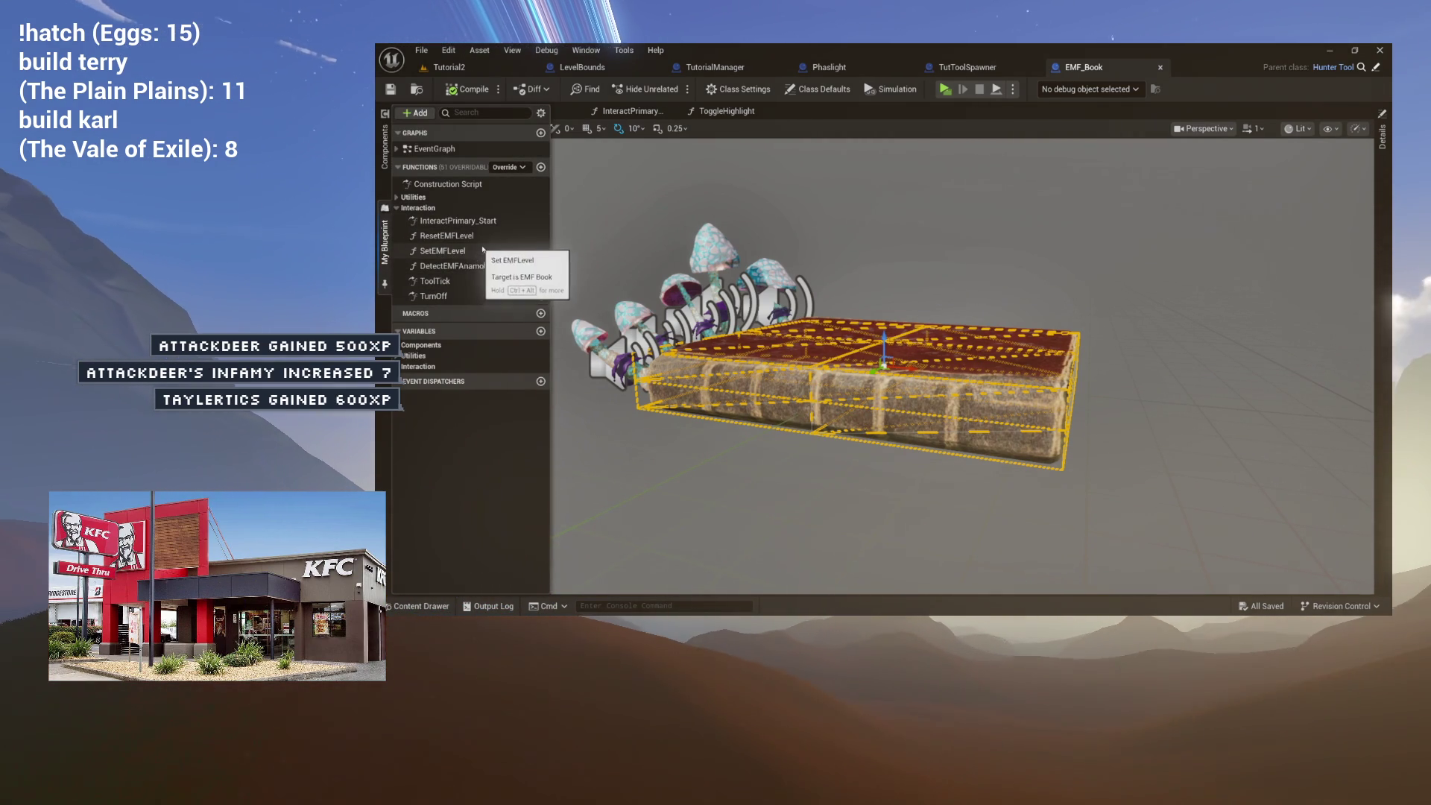
click(416, 197)
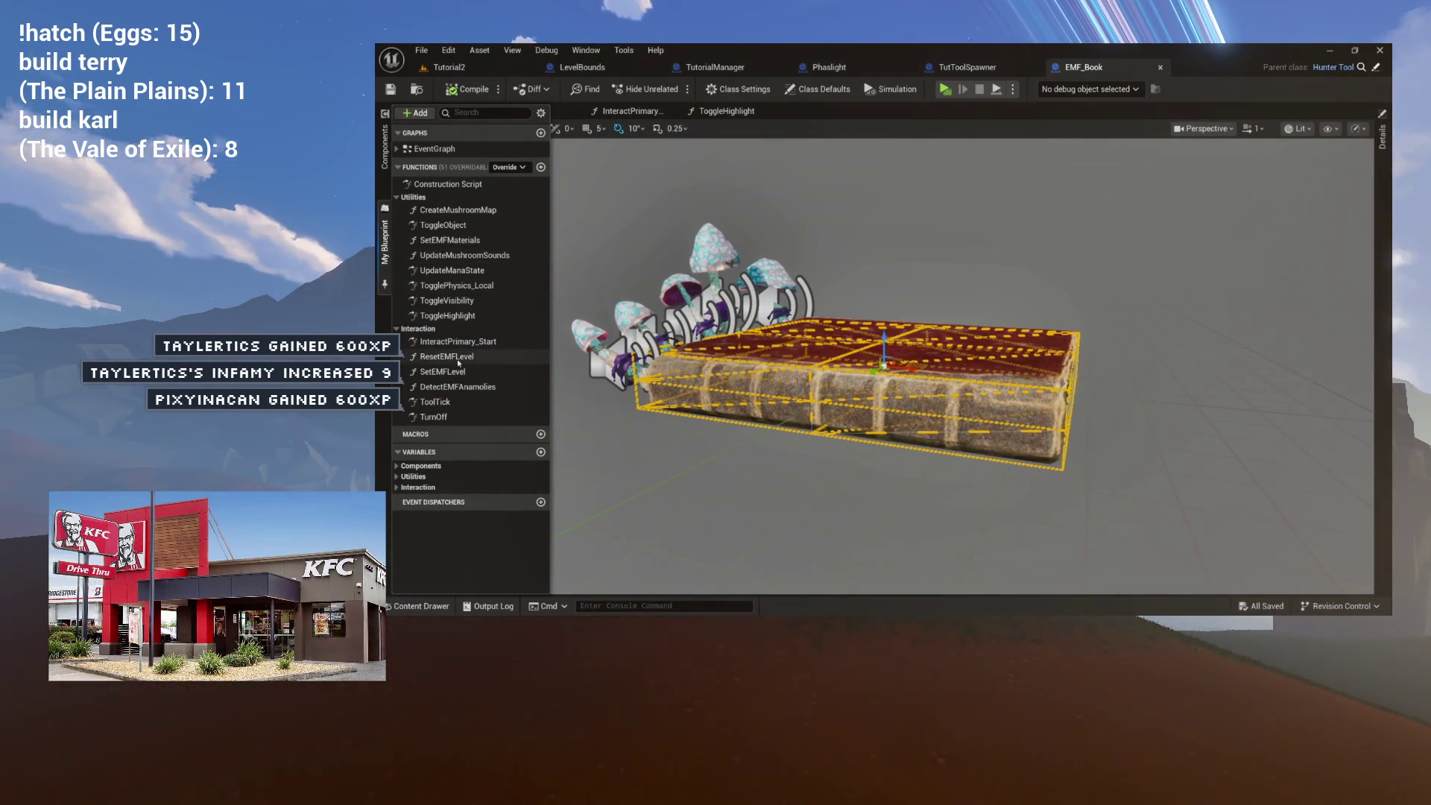
click(468, 389)
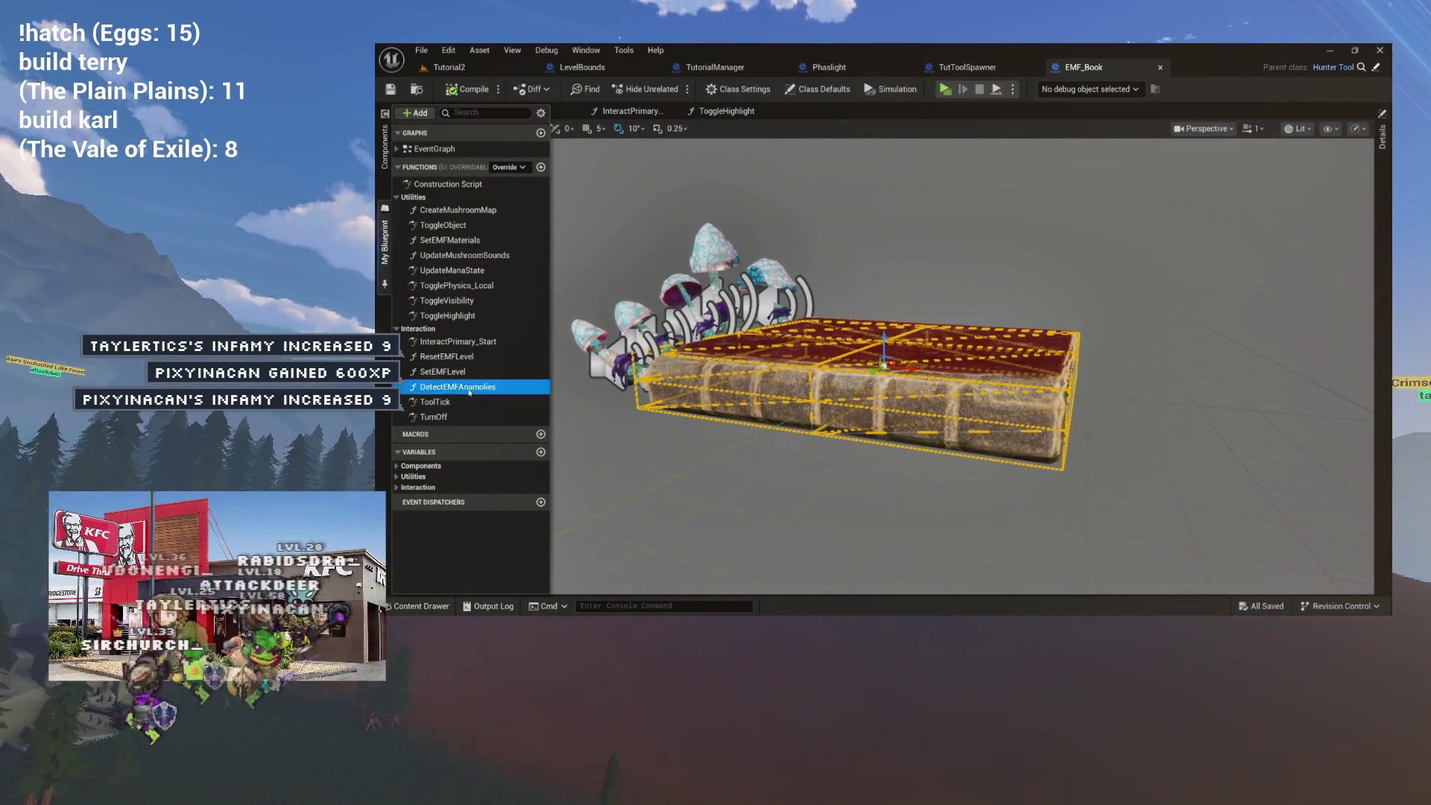
double_click(470, 389)
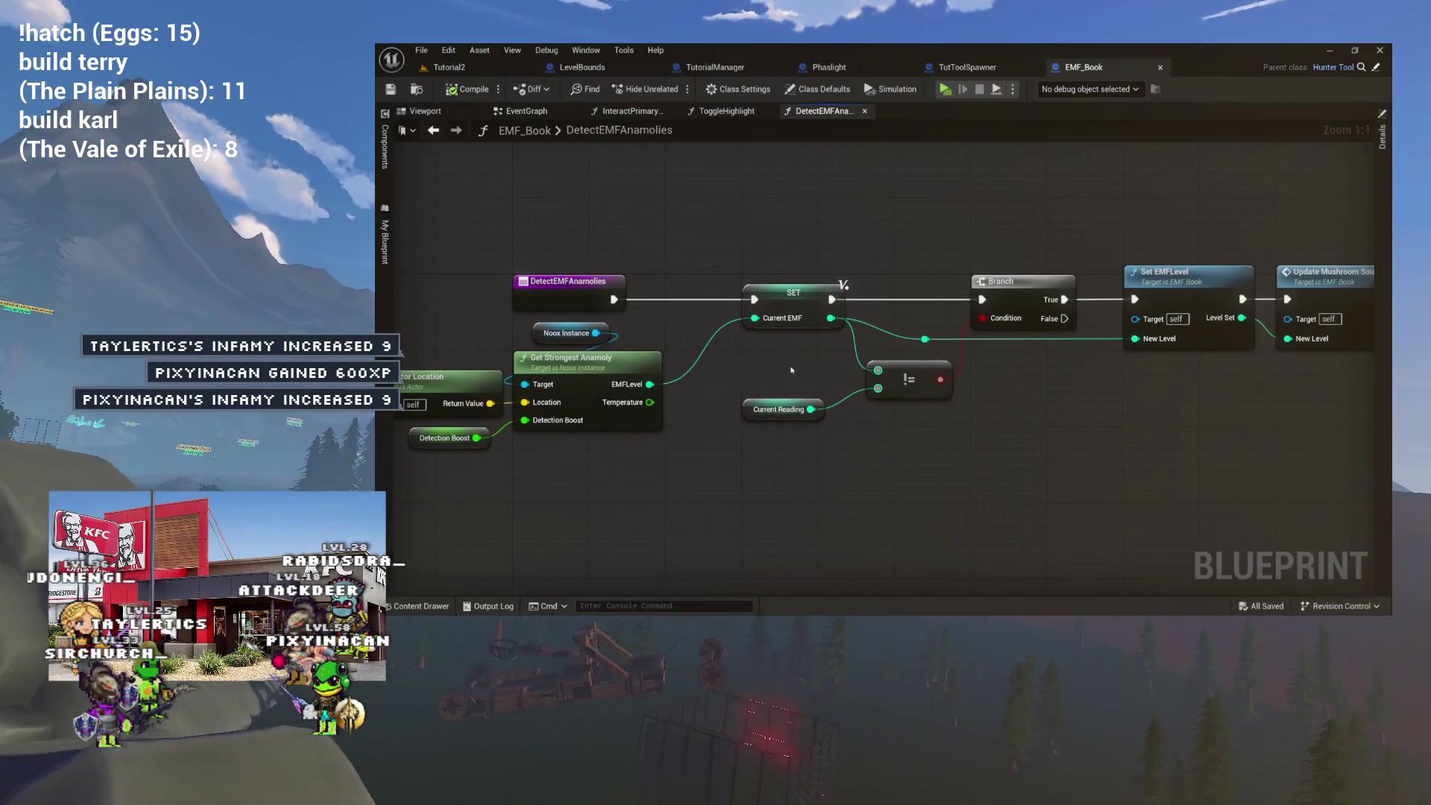
mouse_move(885, 419)
mouse_down()
mouse_move(806, 432)
mouse_move(828, 430)
mouse_up()
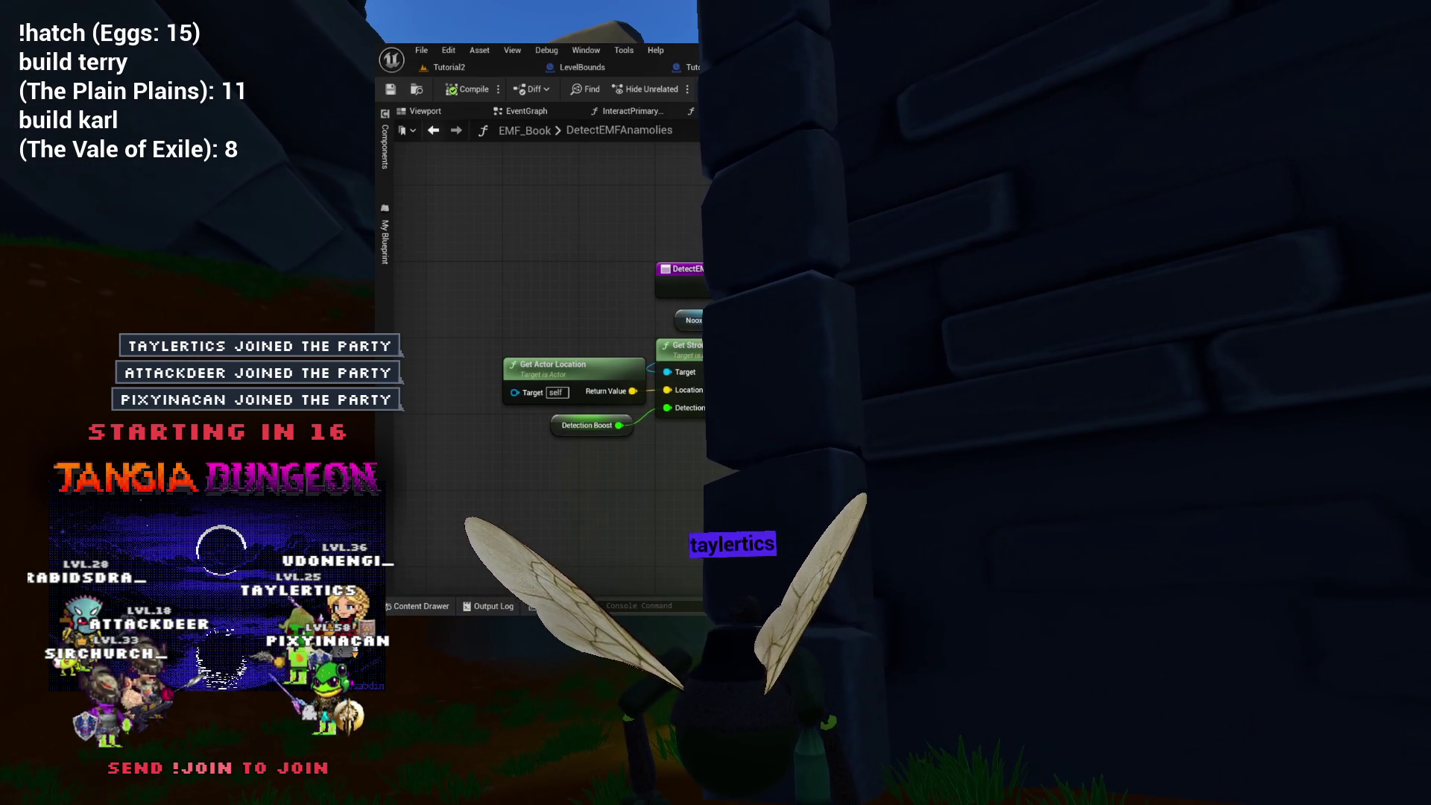
drag(567, 462, 550, 434)
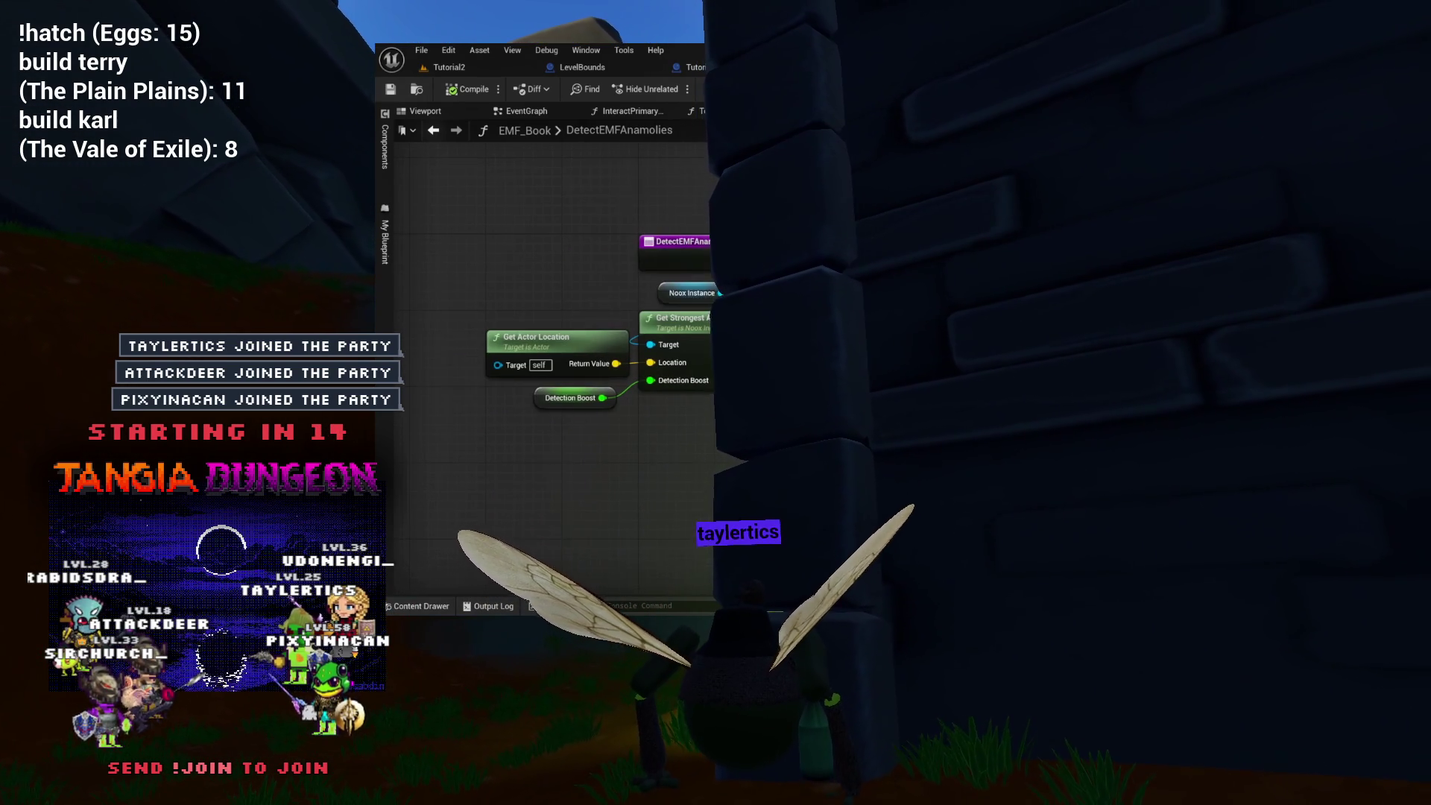
drag(665, 388, 456, 371)
drag(666, 323, 580, 333)
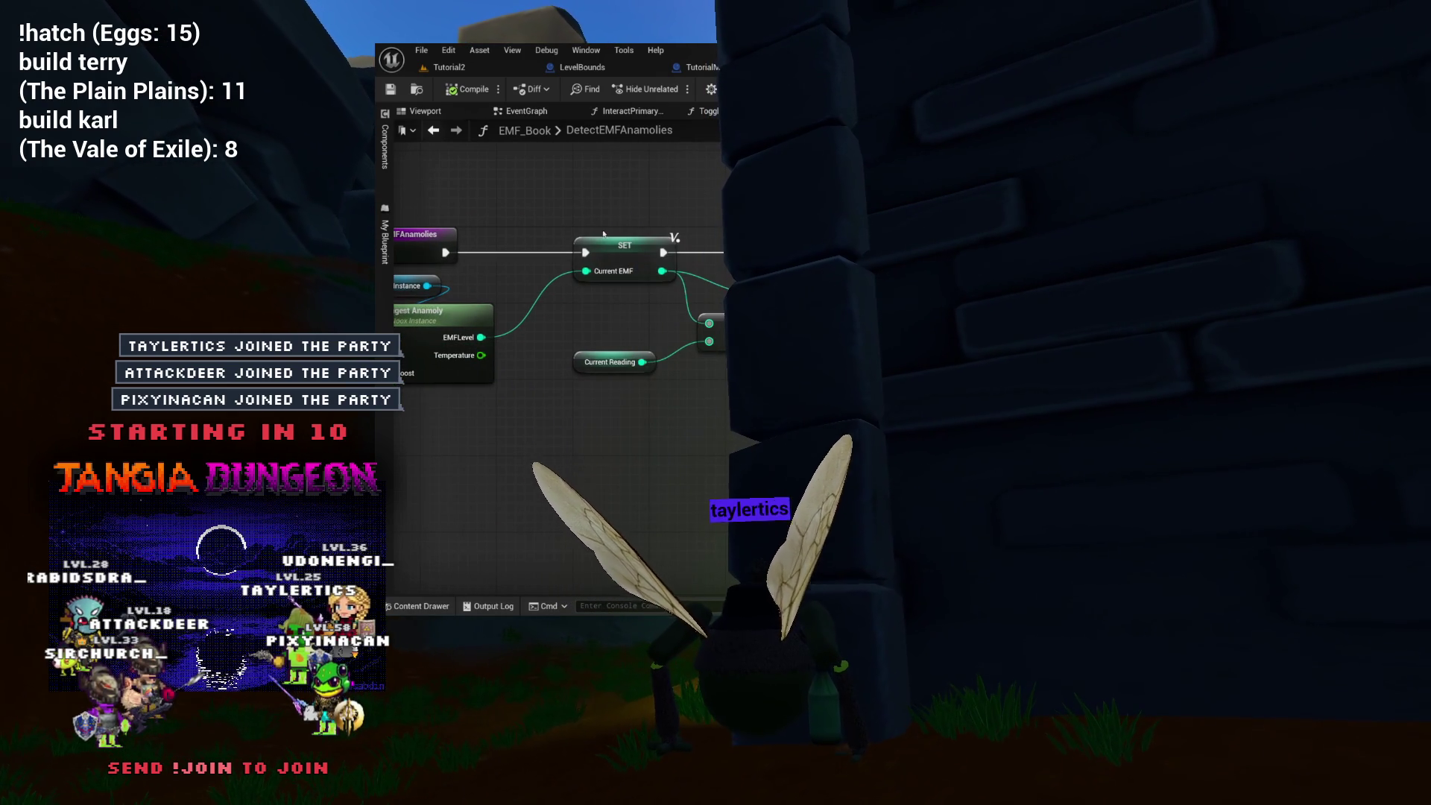
mouse_move(641, 256)
mouse_down()
mouse_move(621, 263)
mouse_move(678, 255)
mouse_move(606, 303)
mouse_up()
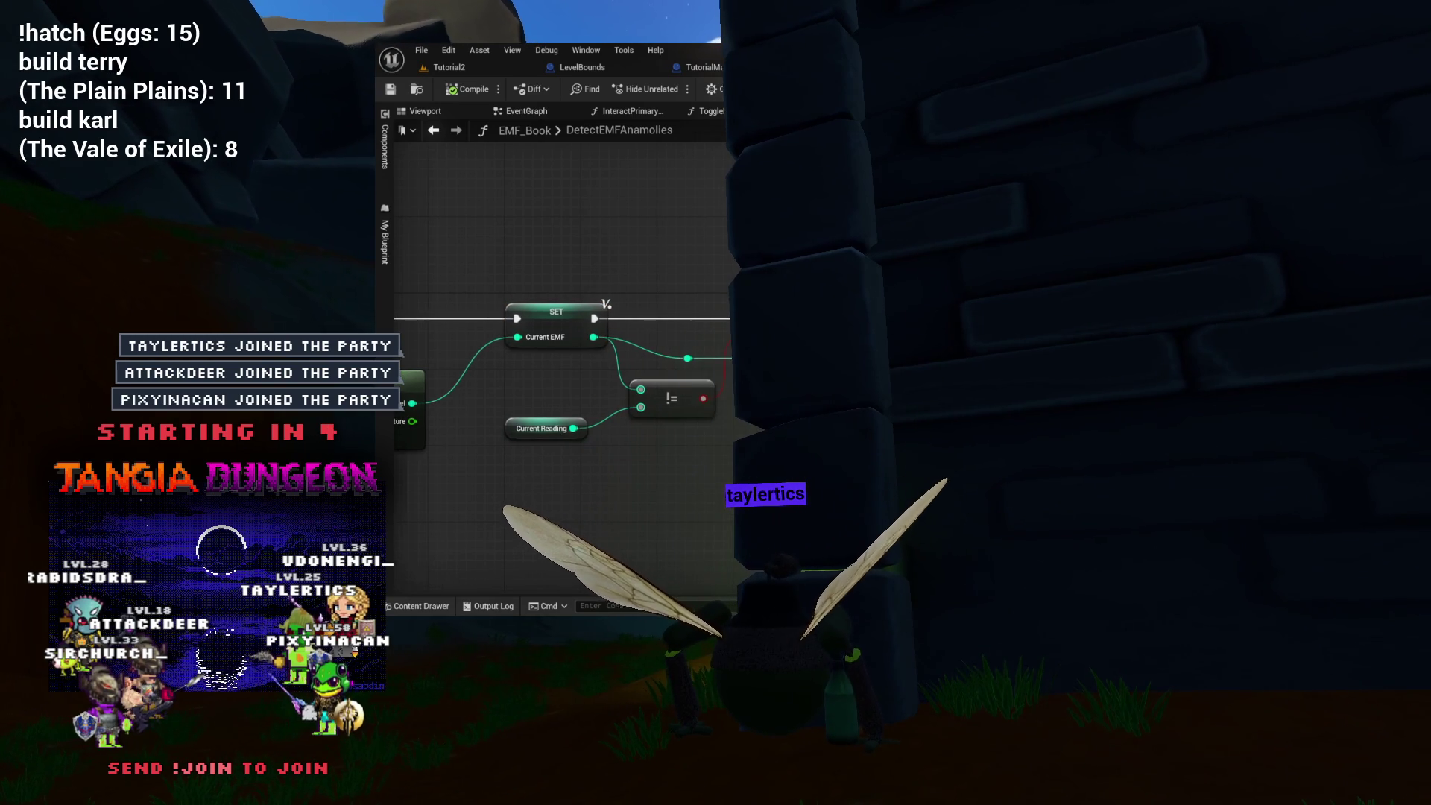
key(alt+Left)
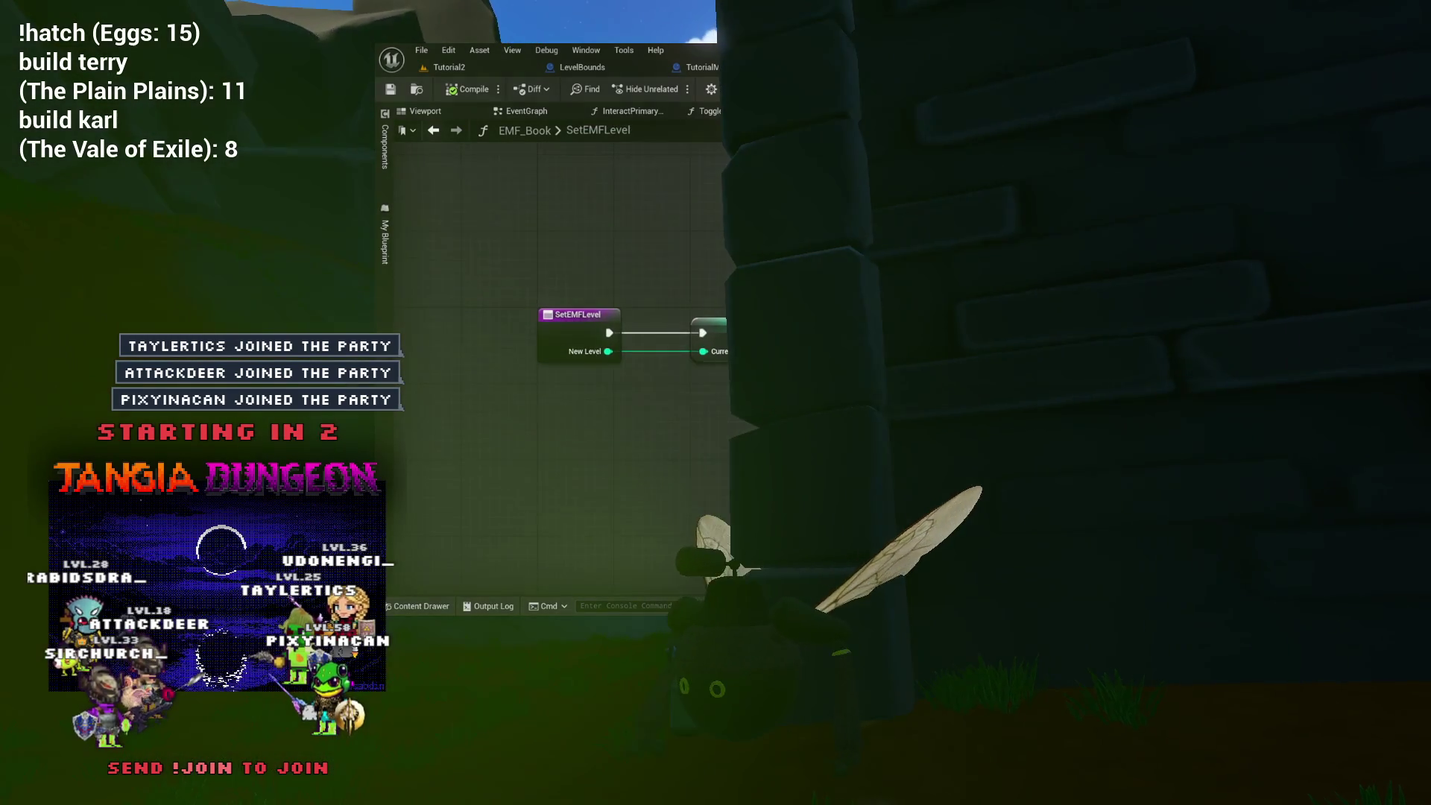
key(alt+Right)
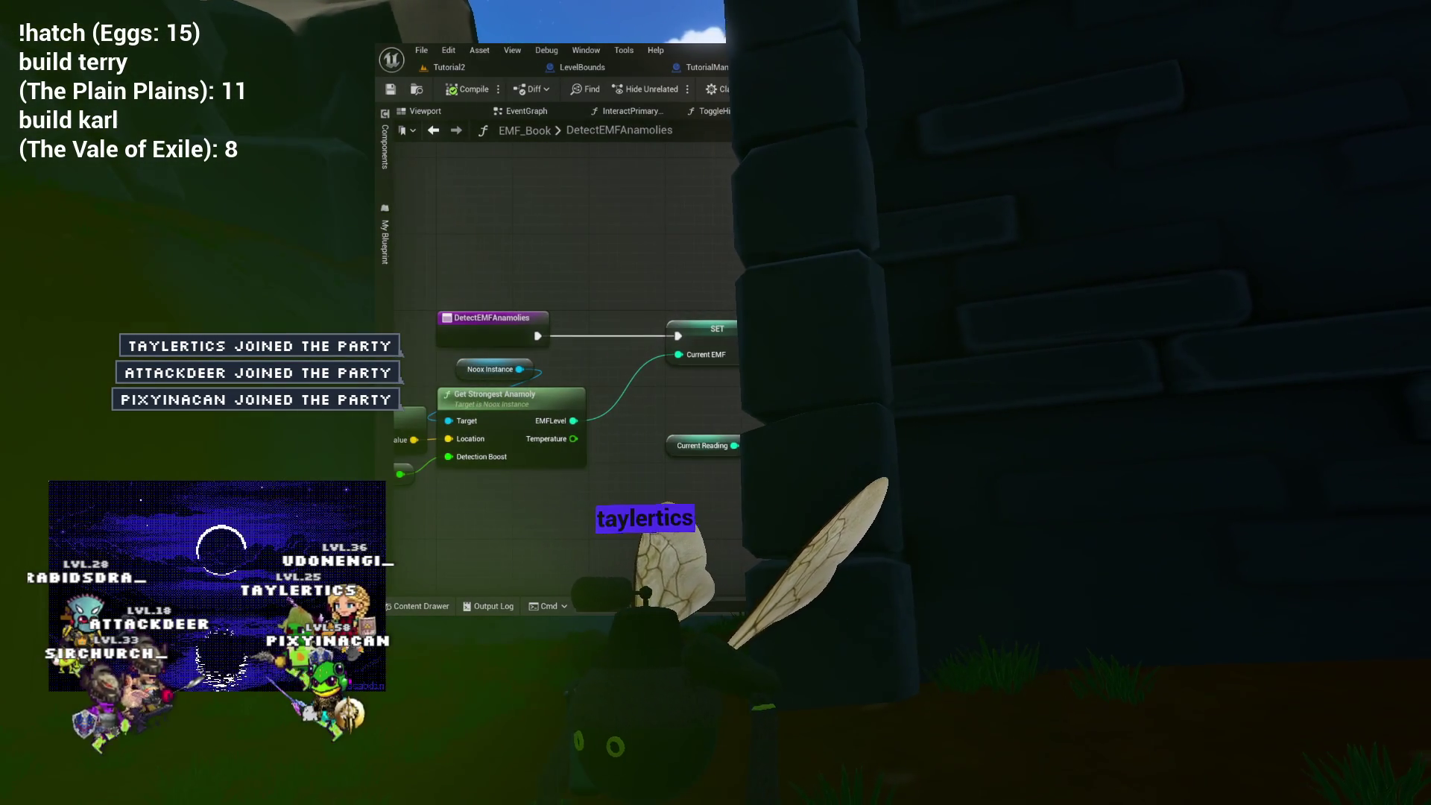
drag(522, 373, 641, 286)
scroll(660, 335, up, 3)
drag(641, 335, 648, 335)
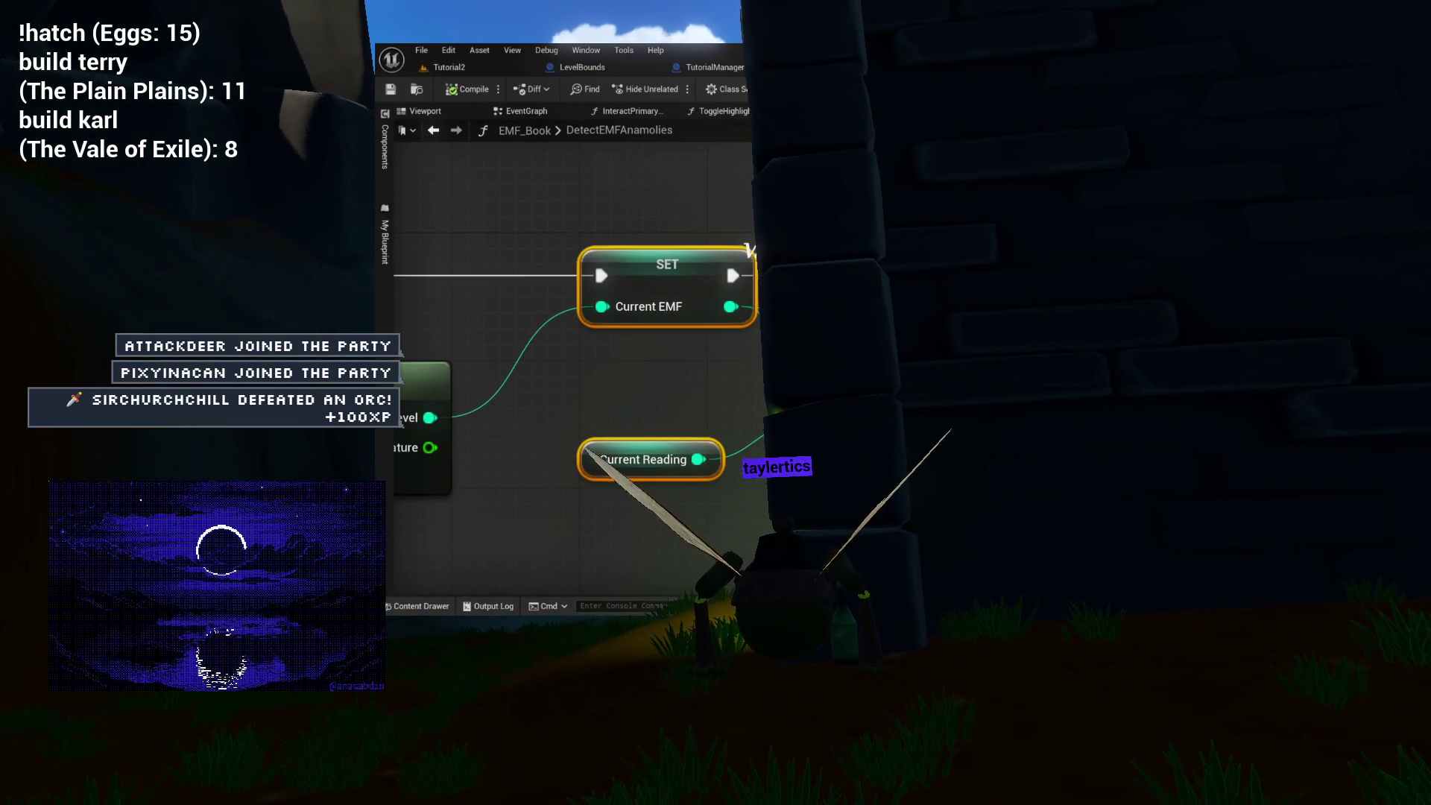
drag(752, 251, 692, 270)
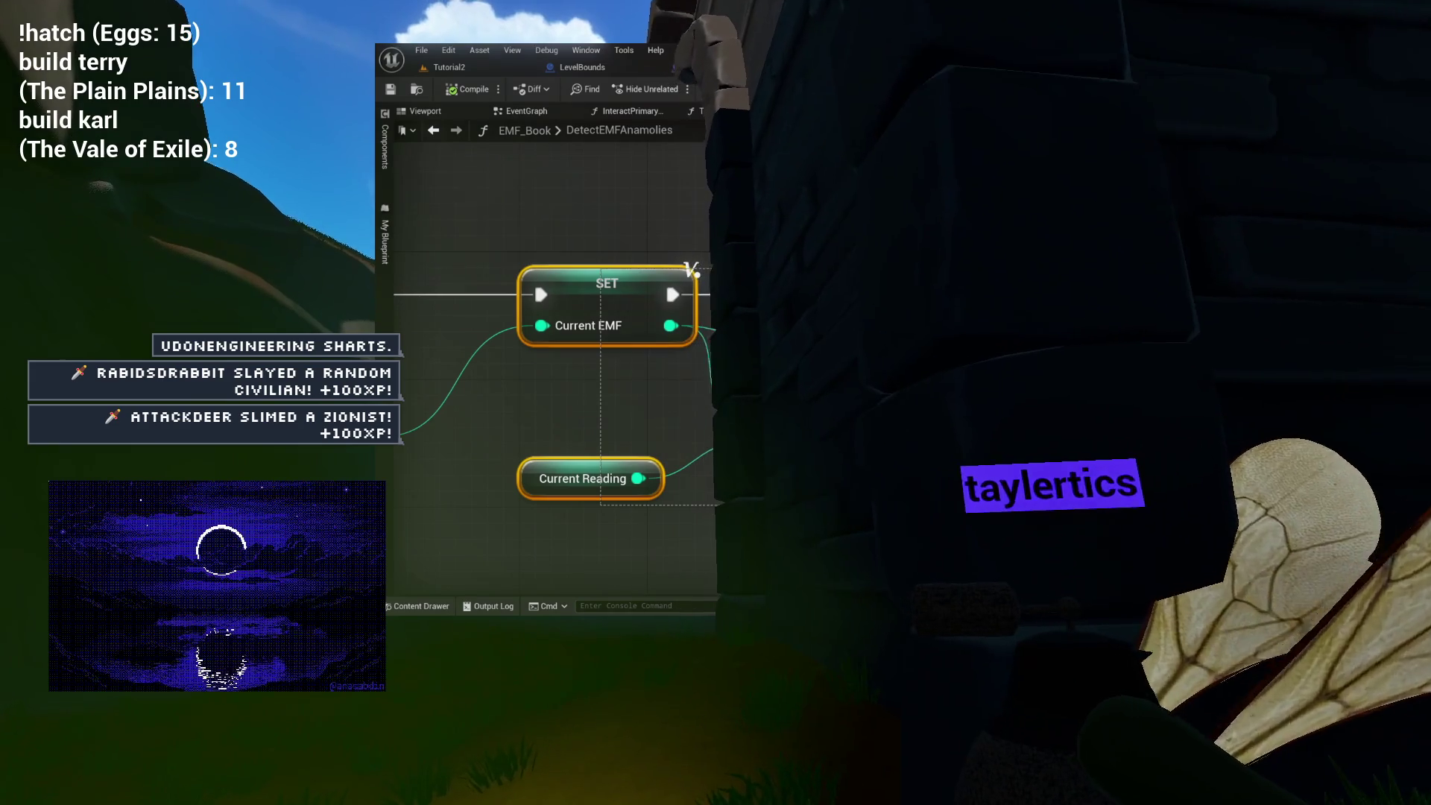
drag(692, 270, 423, 273)
drag(992, 355, 1205, 358)
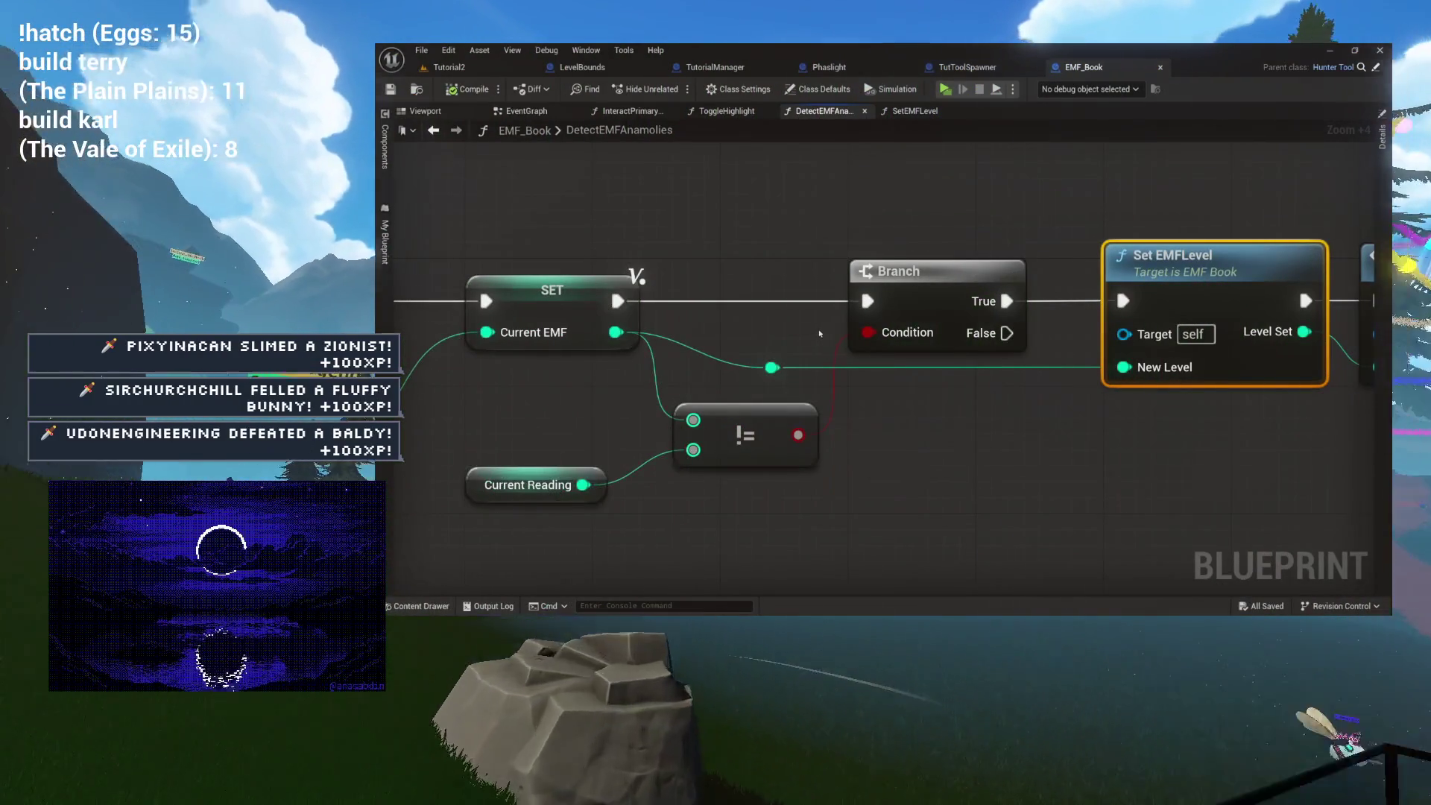
drag(817, 334, 636, 339)
drag(1056, 292, 827, 280)
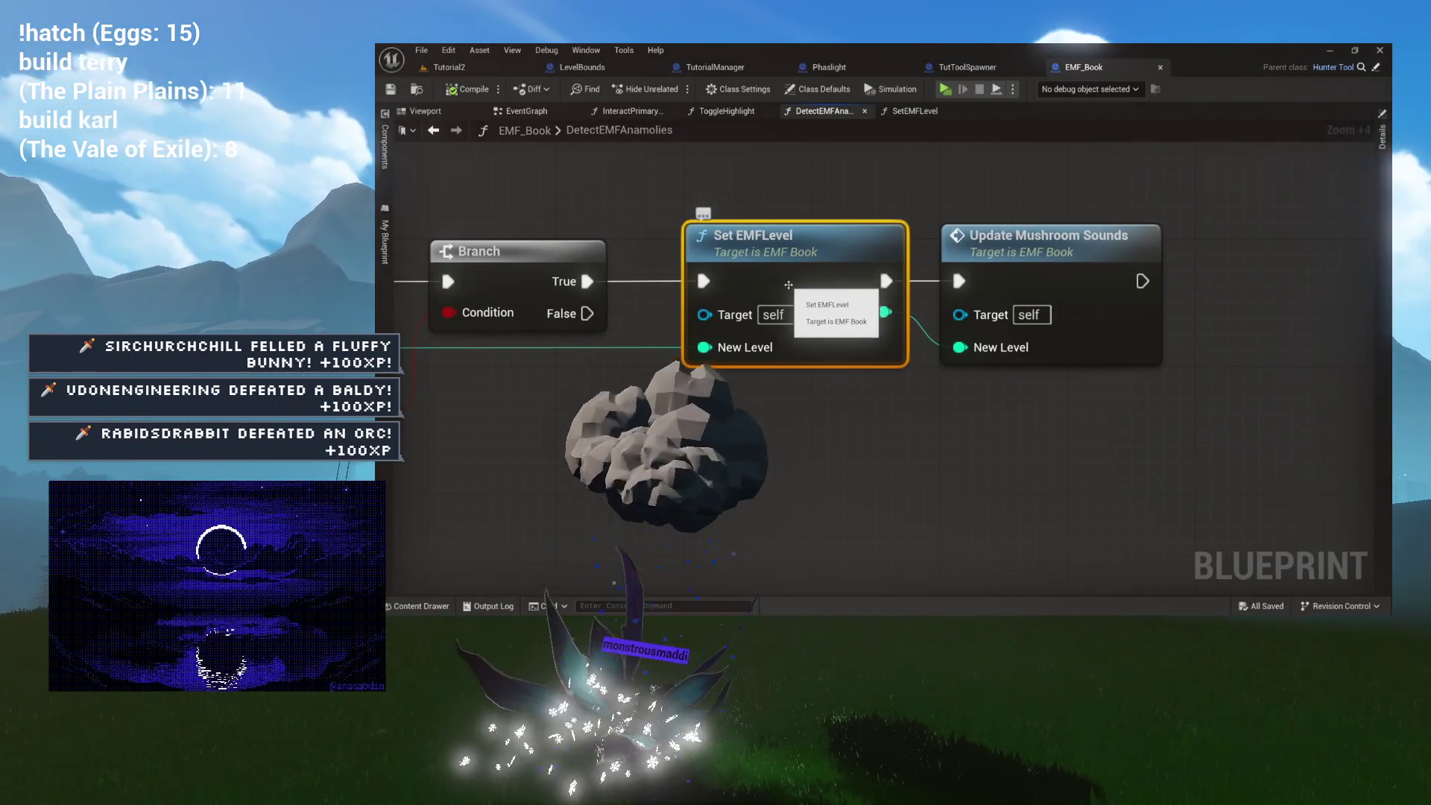
scroll(825, 284, down, 3)
drag(825, 290, 865, 291)
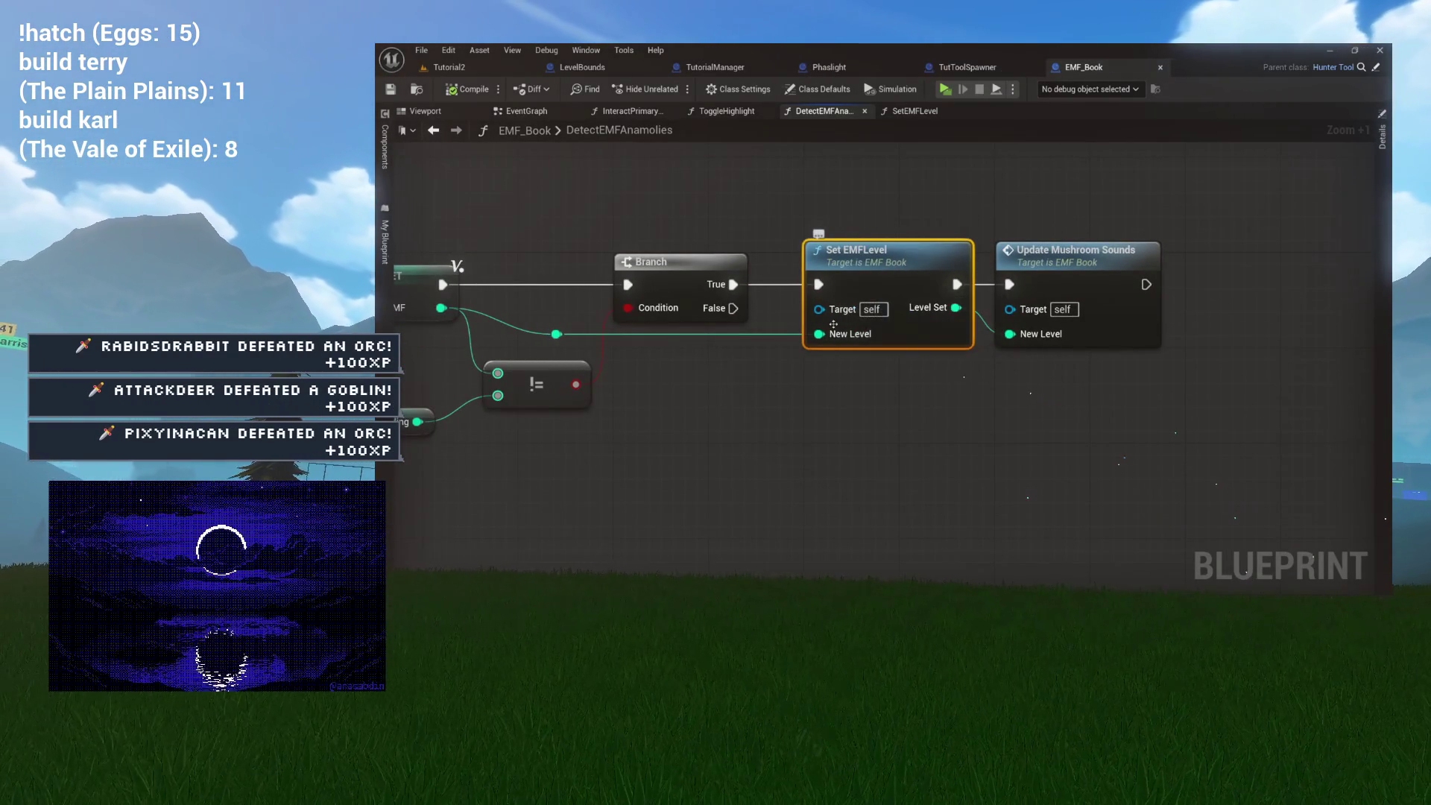
drag(1175, 293, 1069, 298)
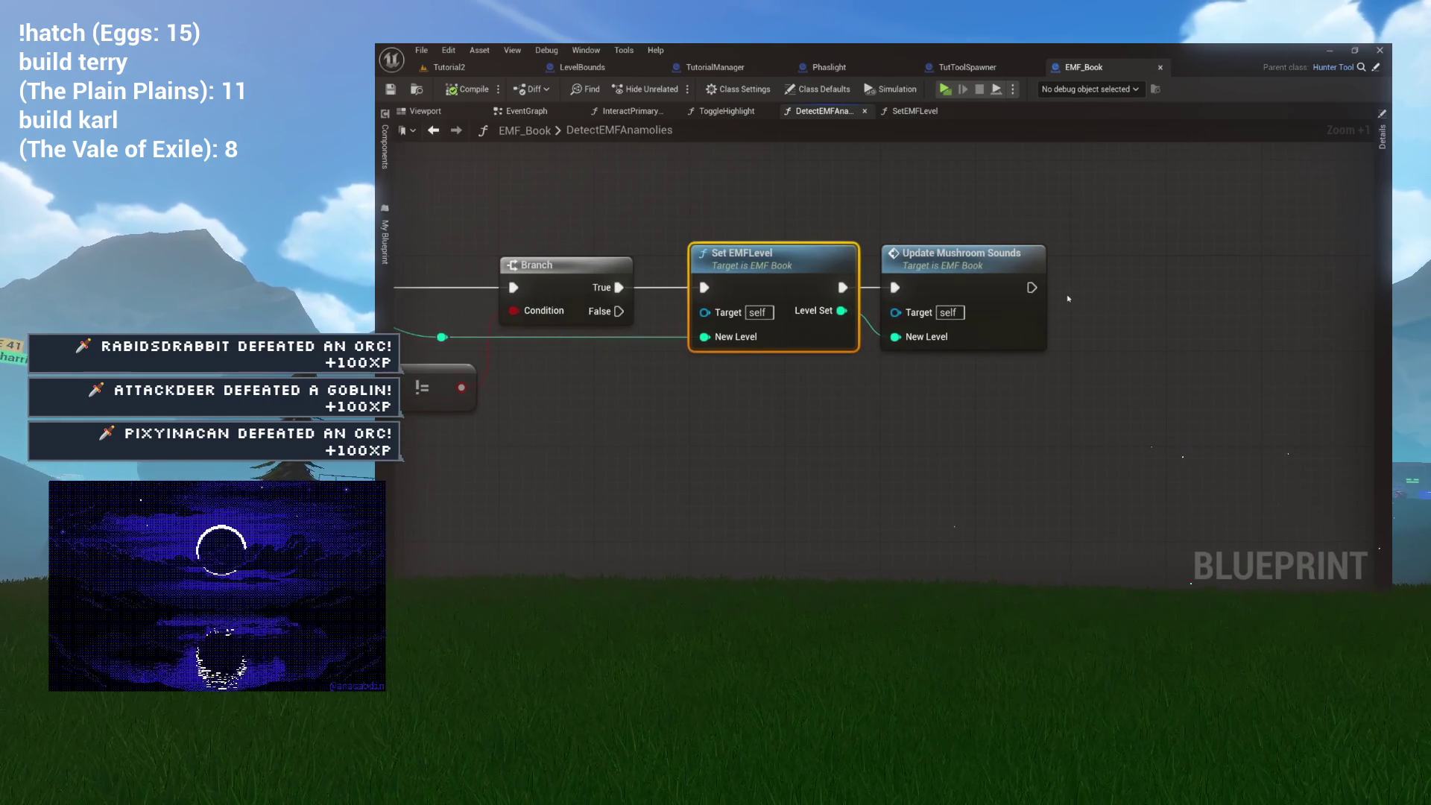
Peek into SetEMFLevel, then return to DetectEMFAnamolies to locate Branch and Set EMFLevel.
double_click(762, 281)
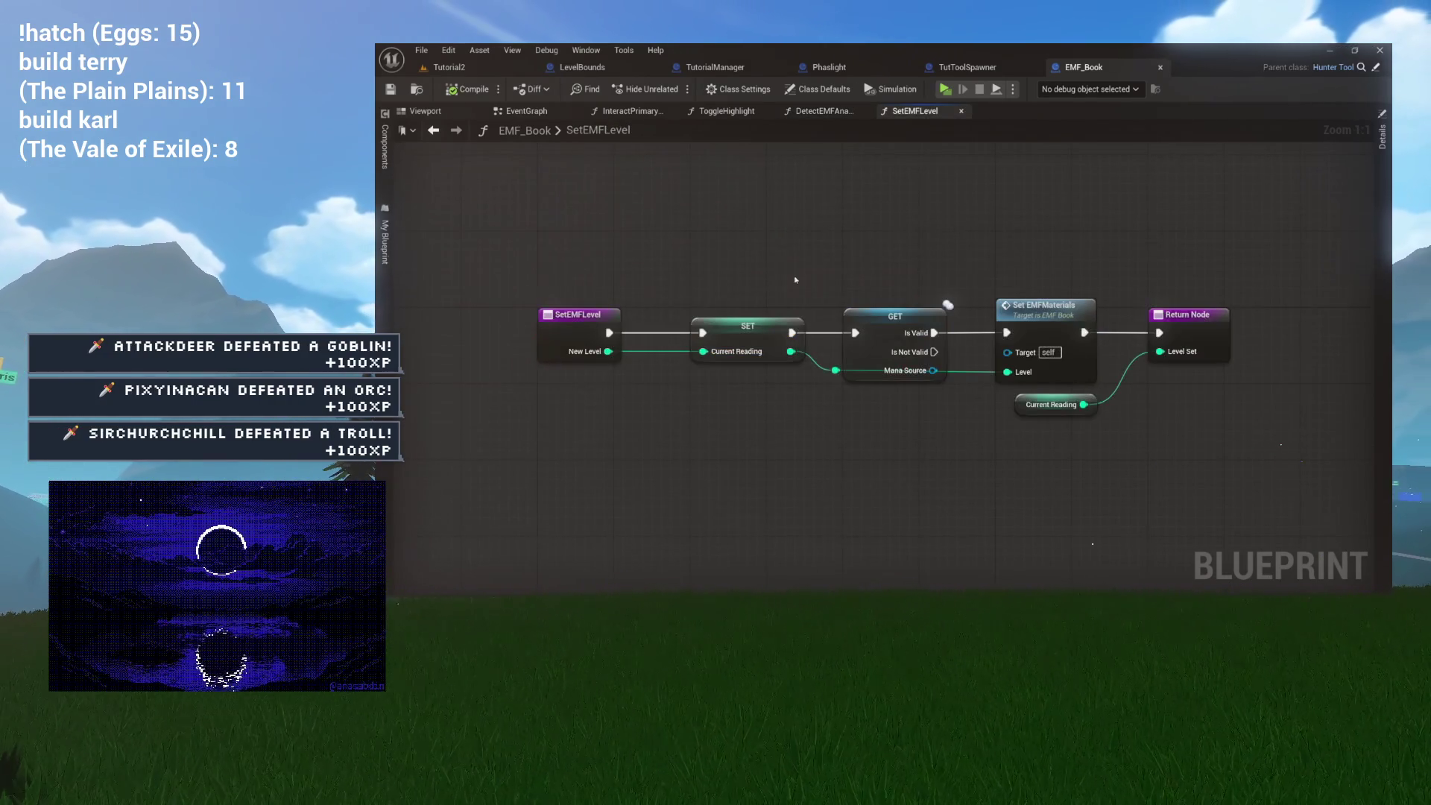
drag(527, 291, 1229, 462)
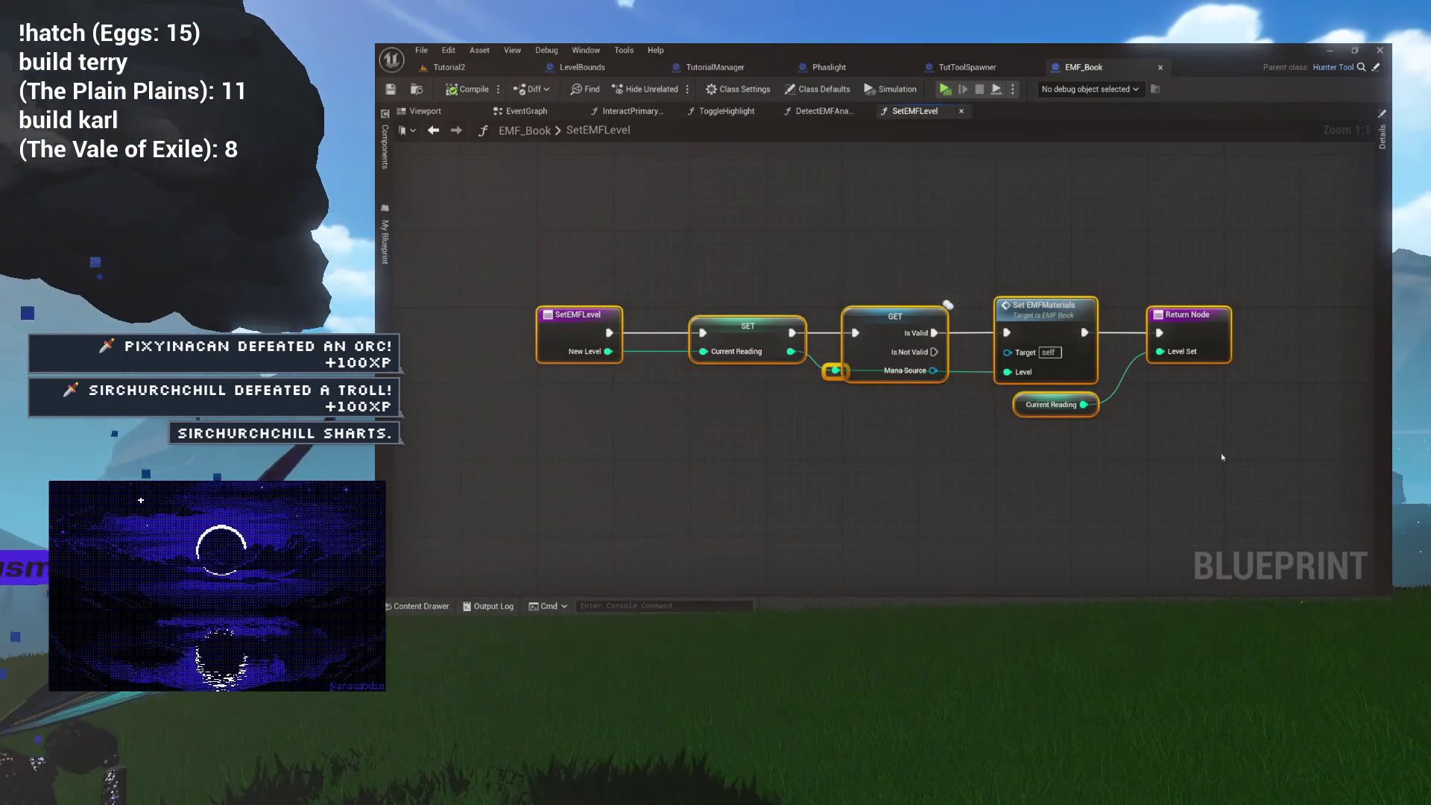
click(959, 365)
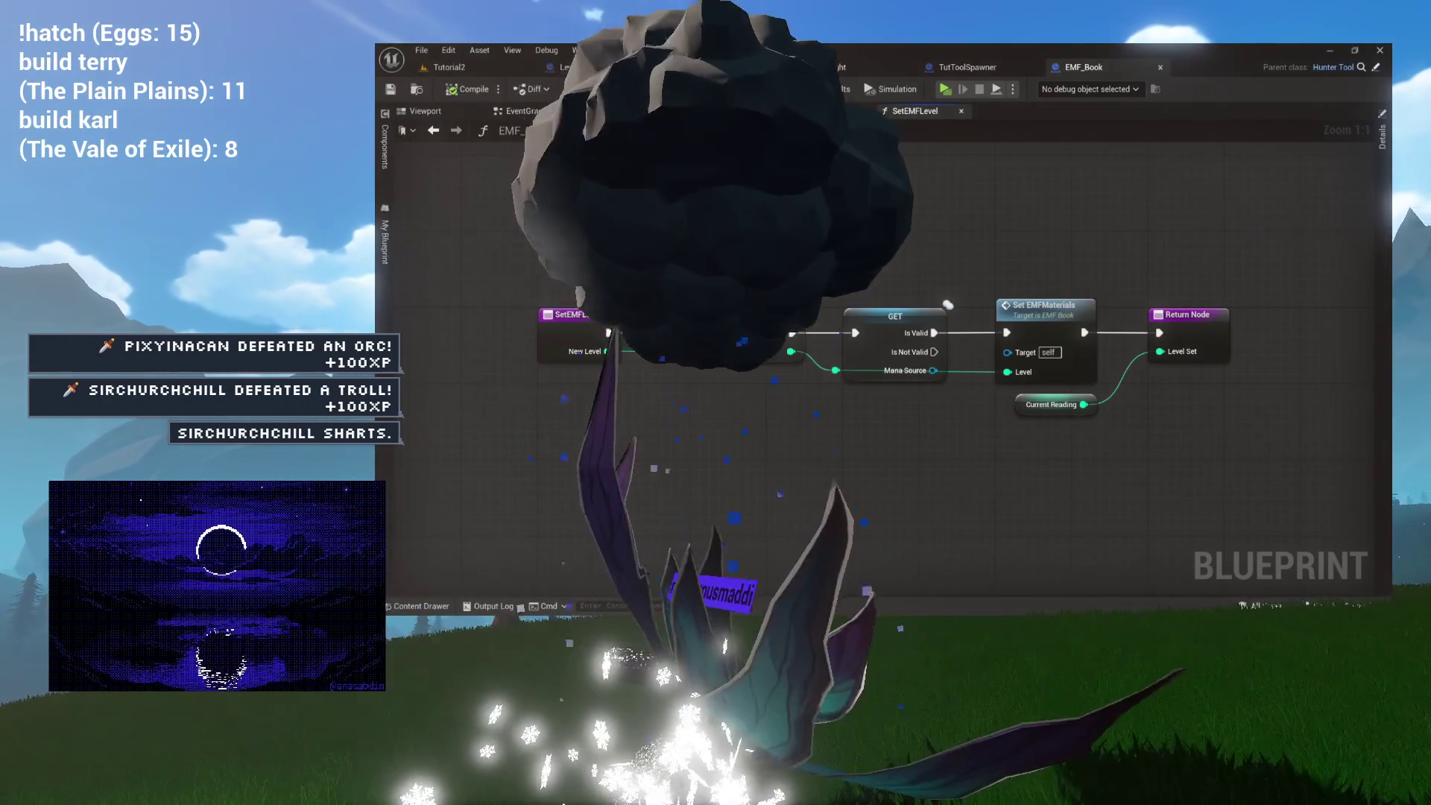
click(819, 110)
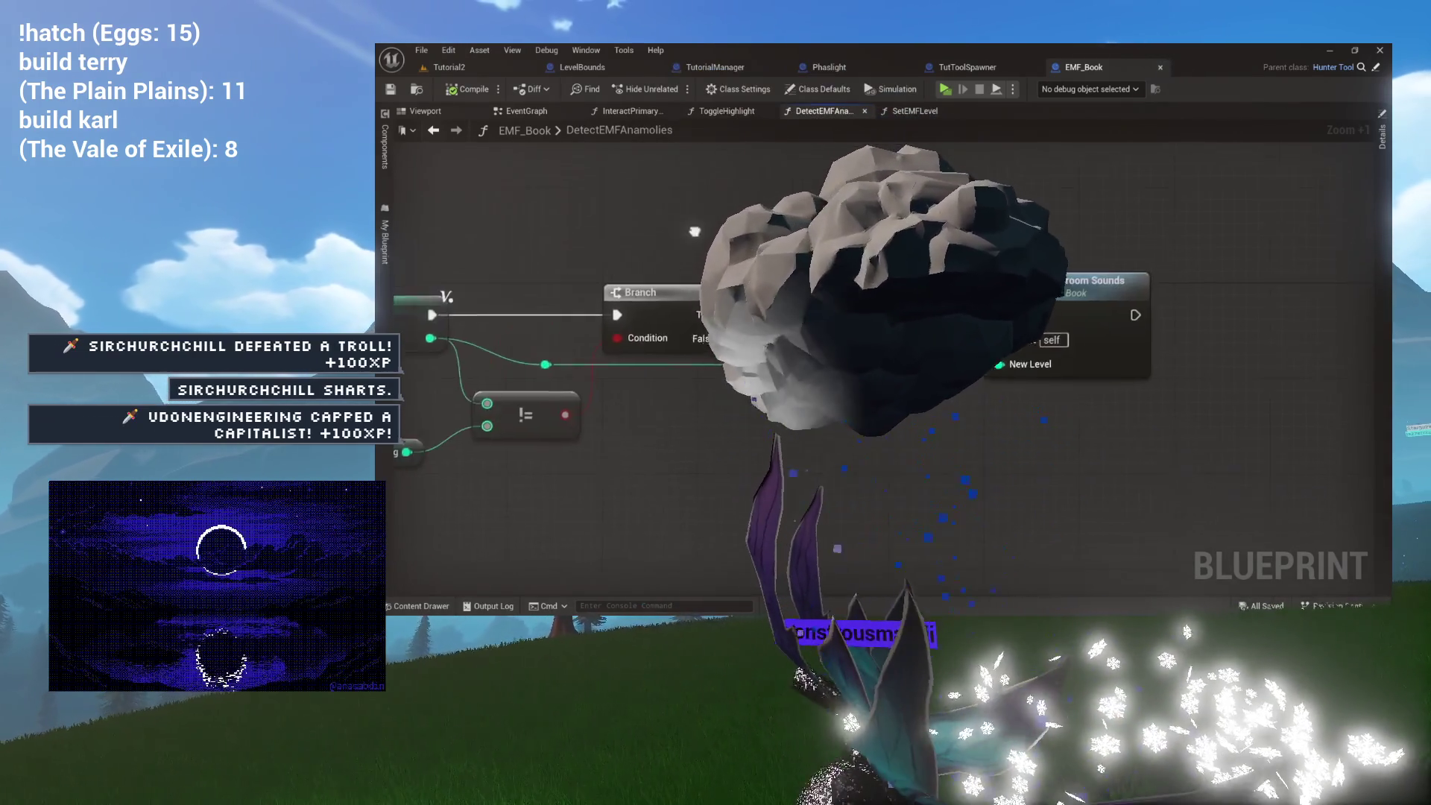
click(714, 319)
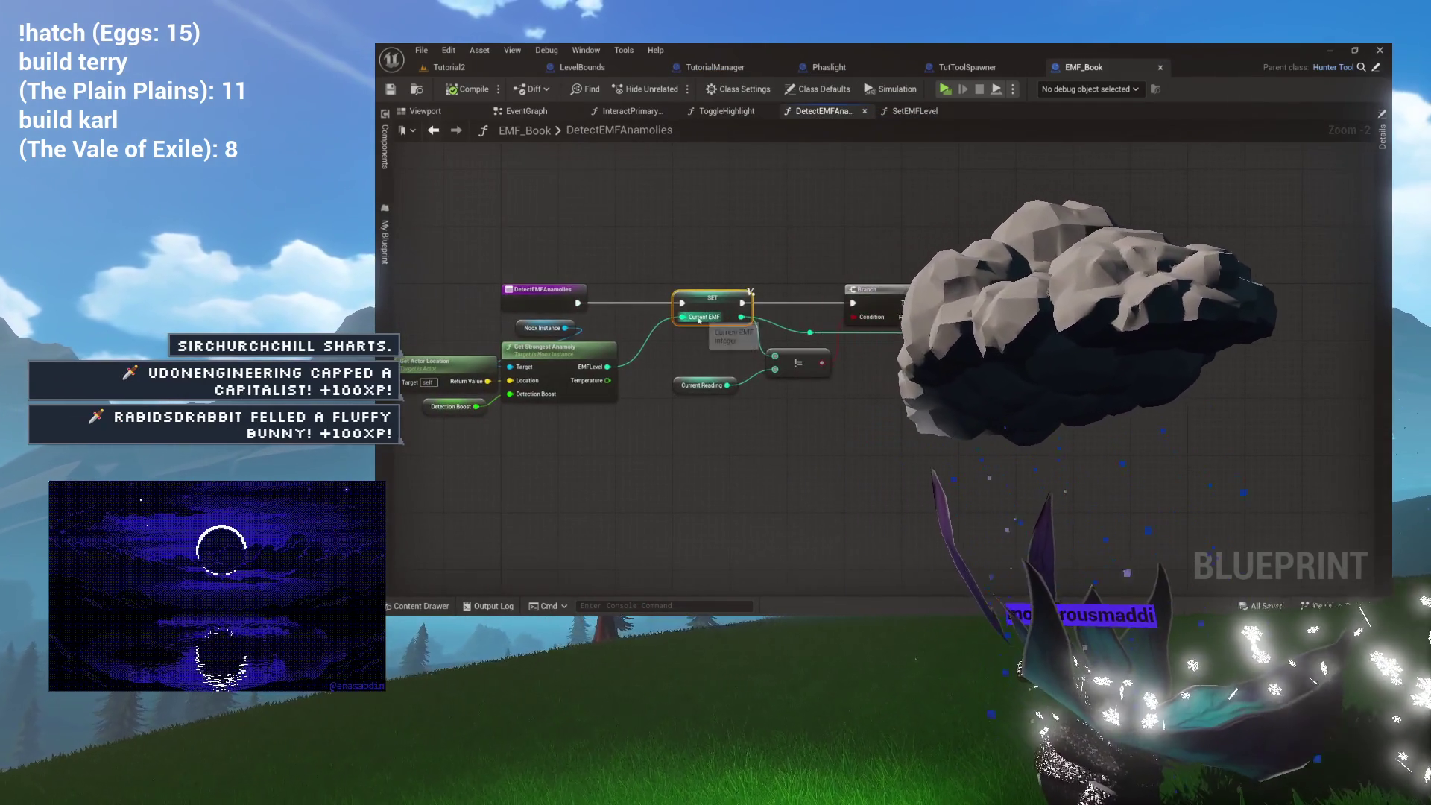
scroll(789, 326, up, 5)
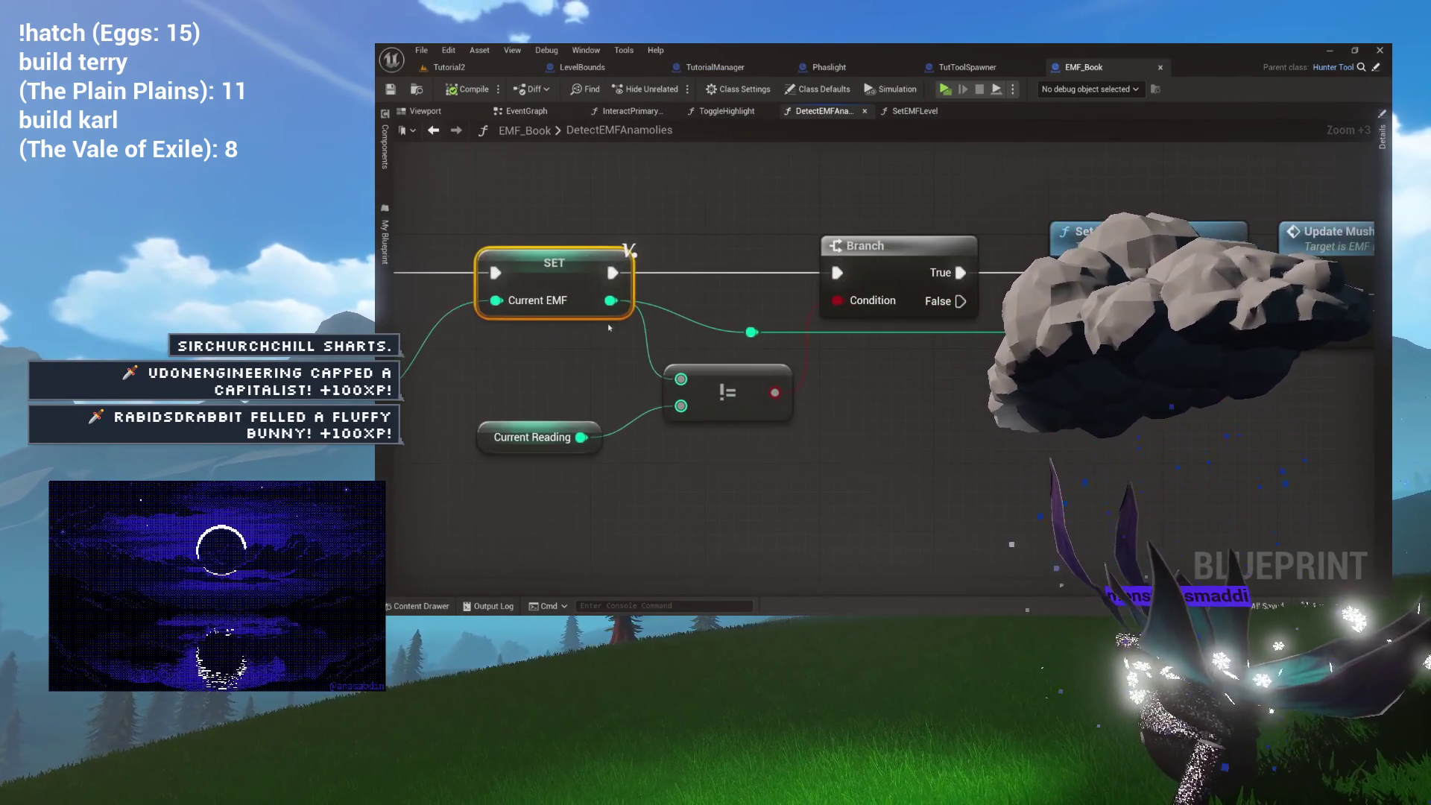
drag(790, 327, 935, 329)
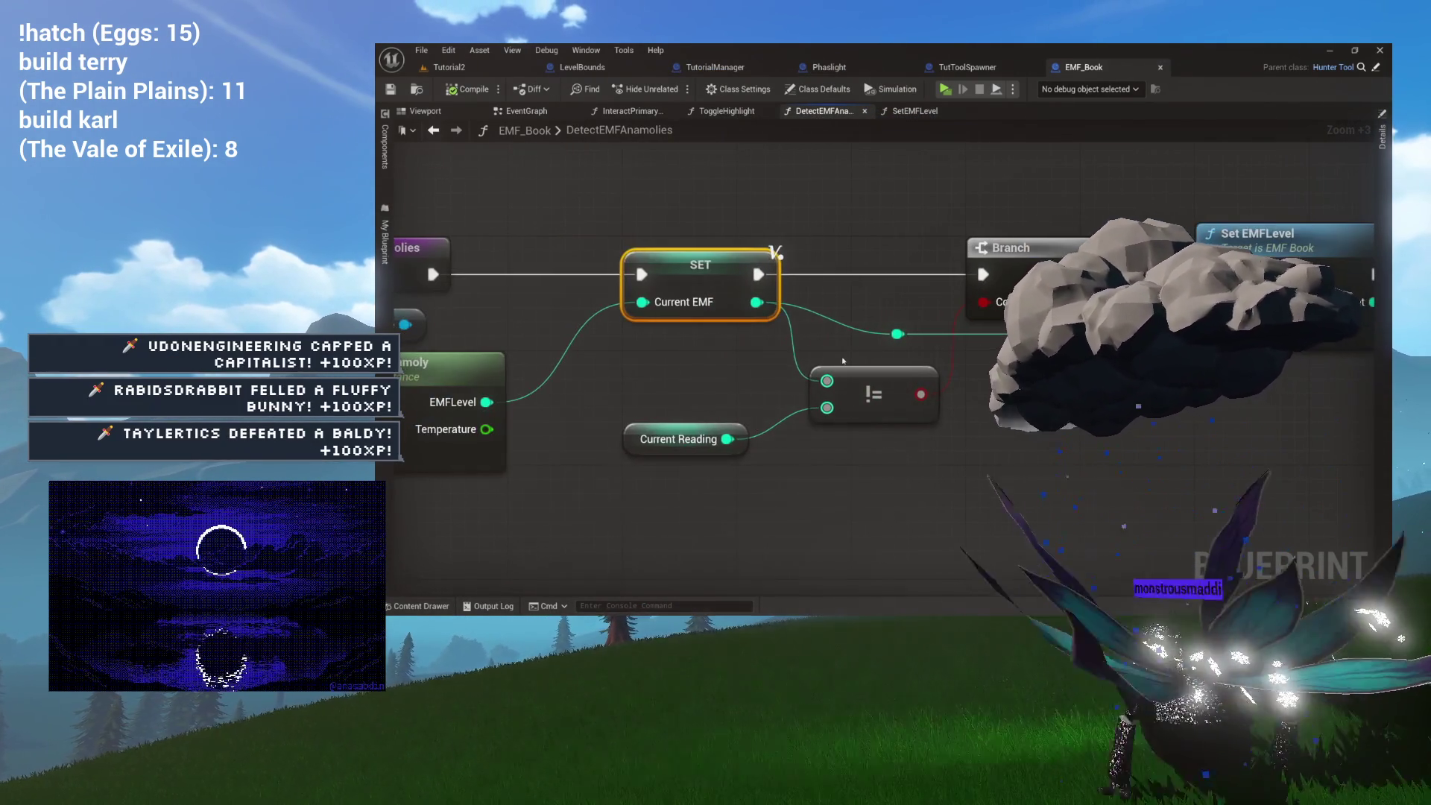
mouse_move(832, 365)
mouse_down()
mouse_move(898, 356)
mouse_move(643, 346)
mouse_move(920, 362)
mouse_move(770, 358)
mouse_up()
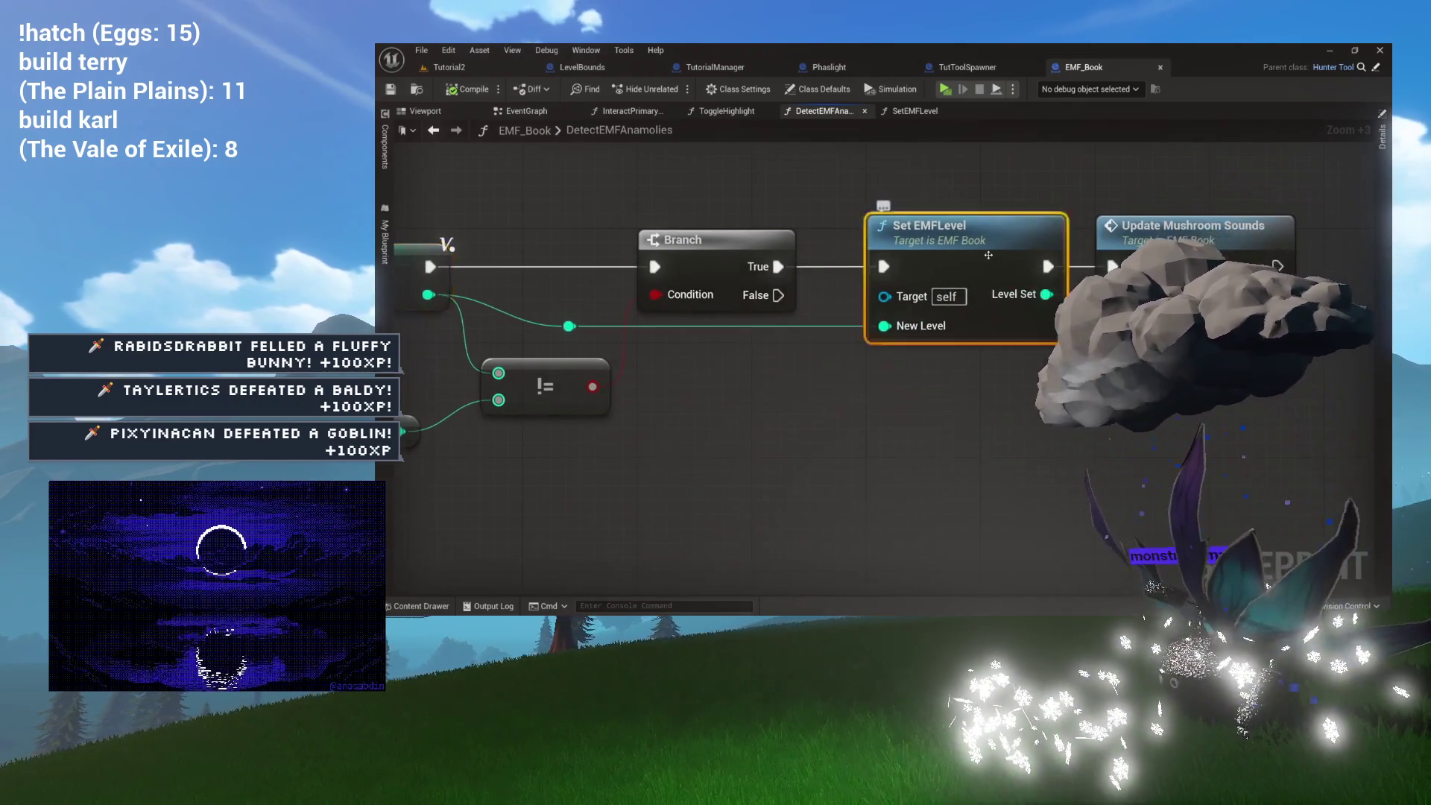
Reopen SetEMFLevel, scan from Set EMF Materials to Return Node, and show My Blueprint.
double_click(930, 328)
click(748, 339)
drag(815, 449, 661, 460)
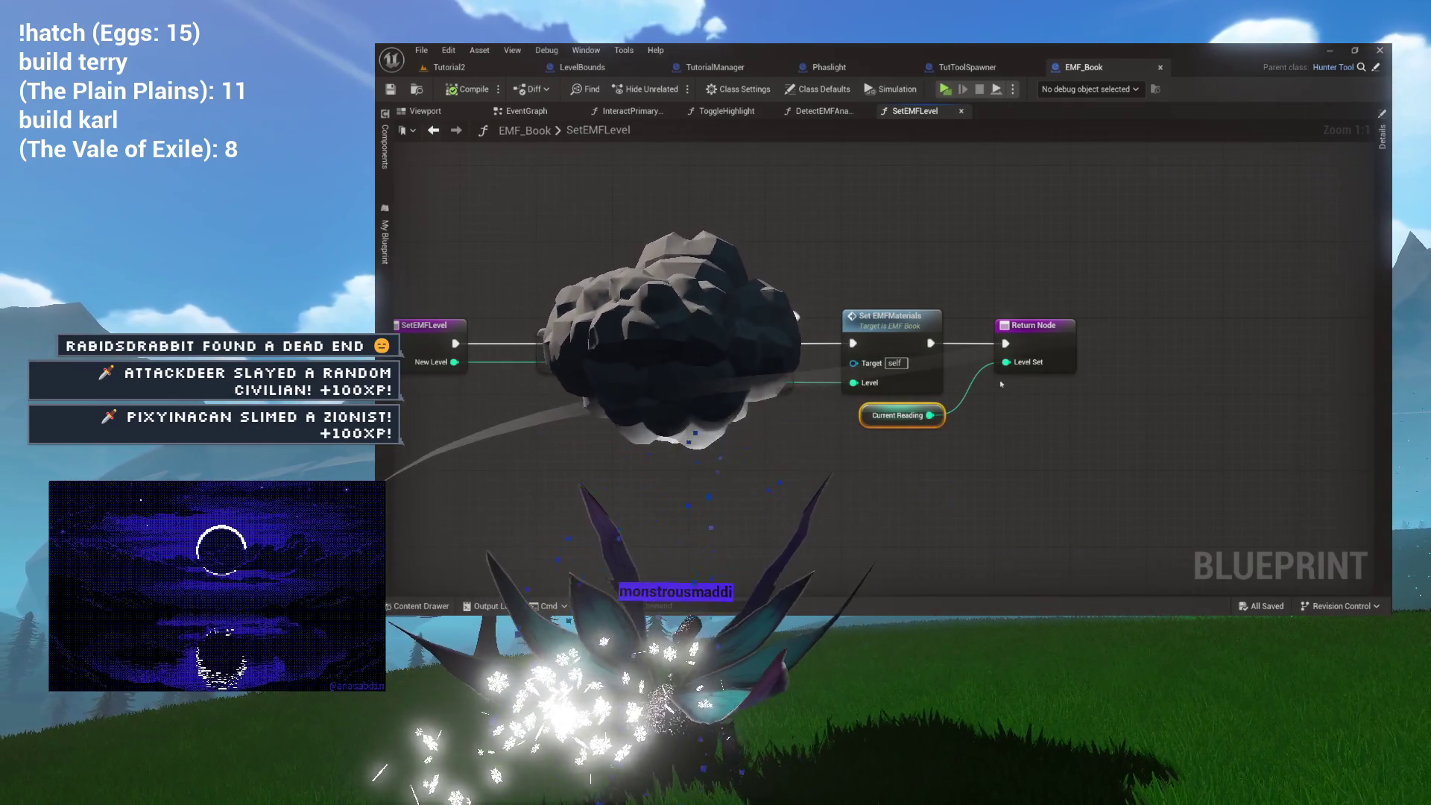
drag(1062, 328, 959, 325)
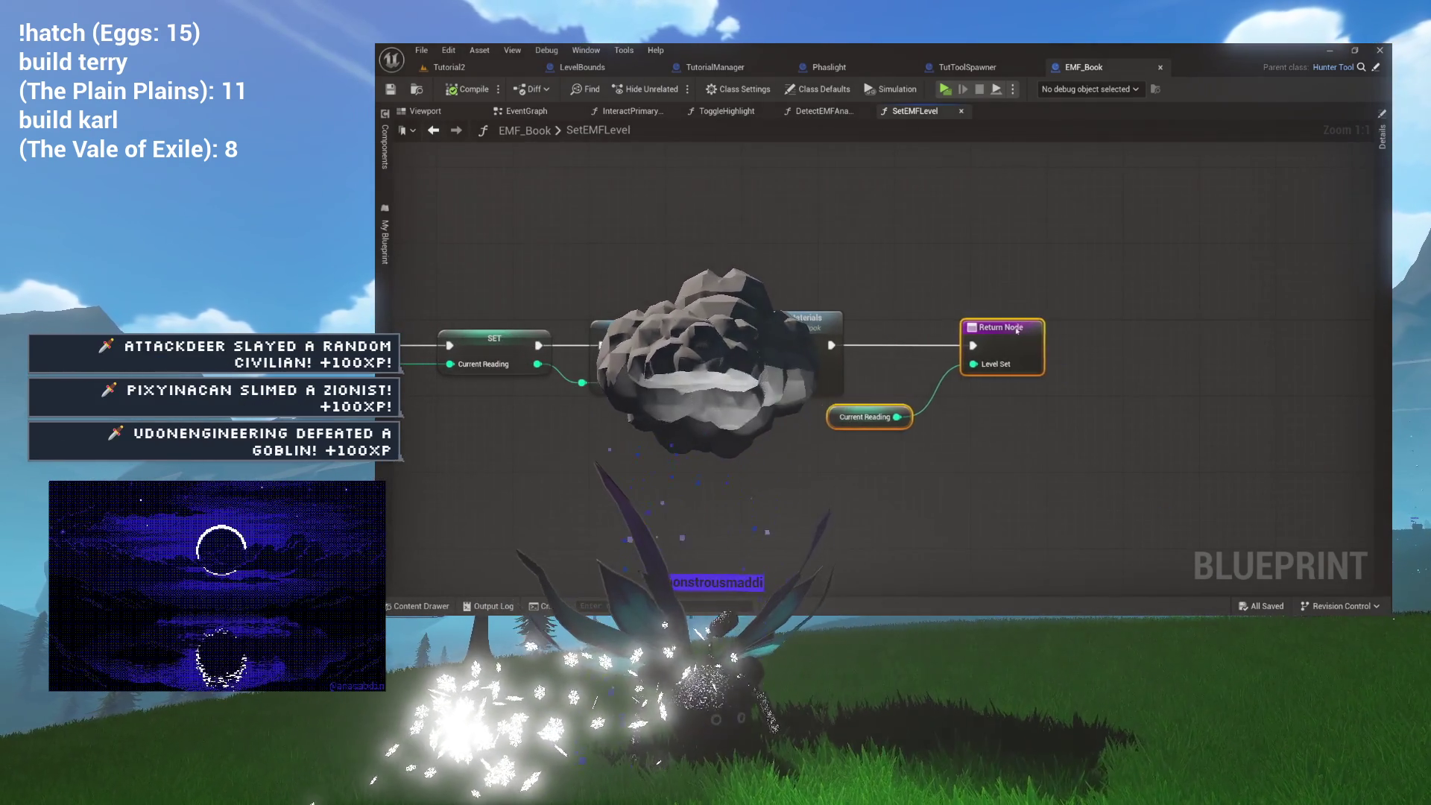
mouse_move(983, 306)
mouse_down()
mouse_move(1041, 320)
mouse_move(919, 340)
mouse_up()
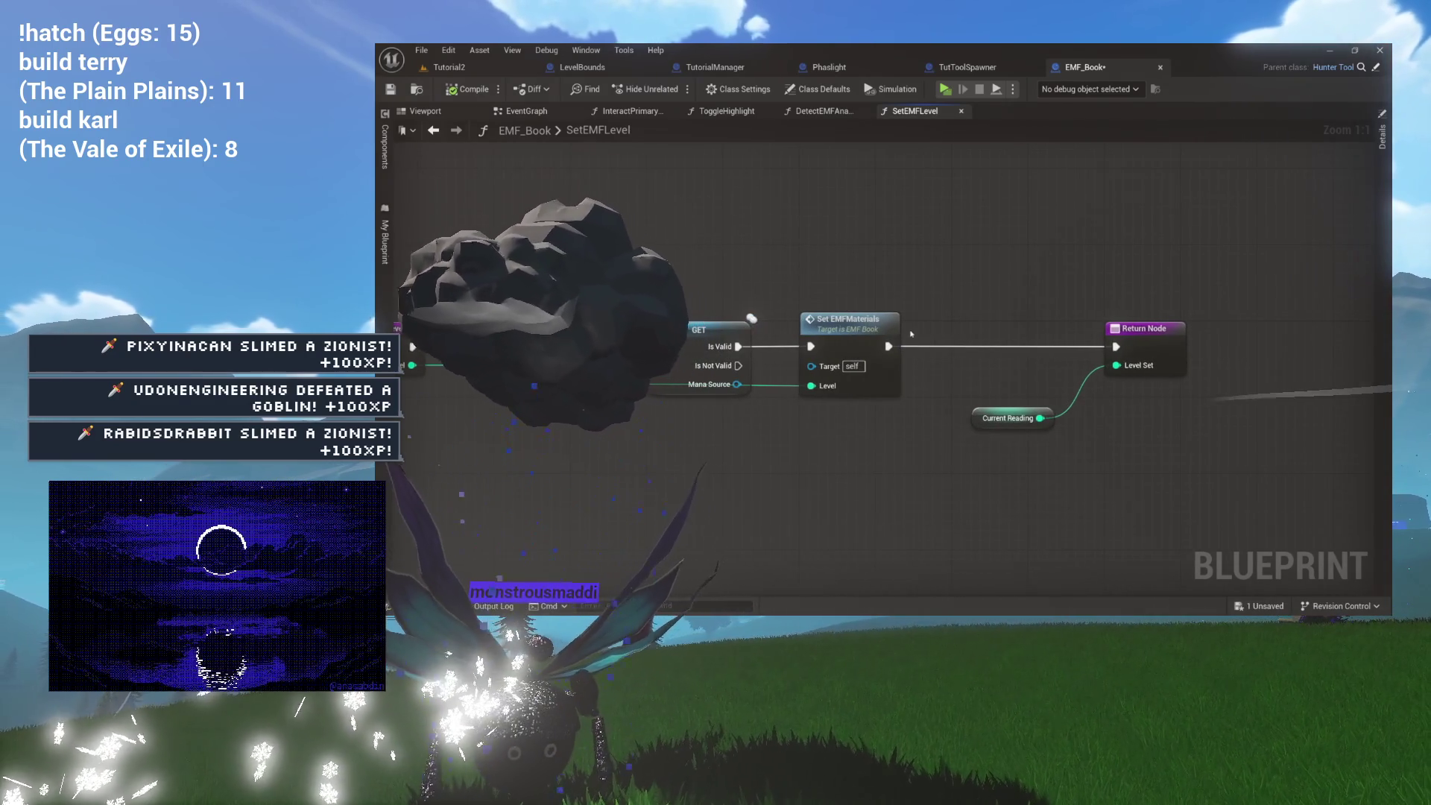
click(385, 240)
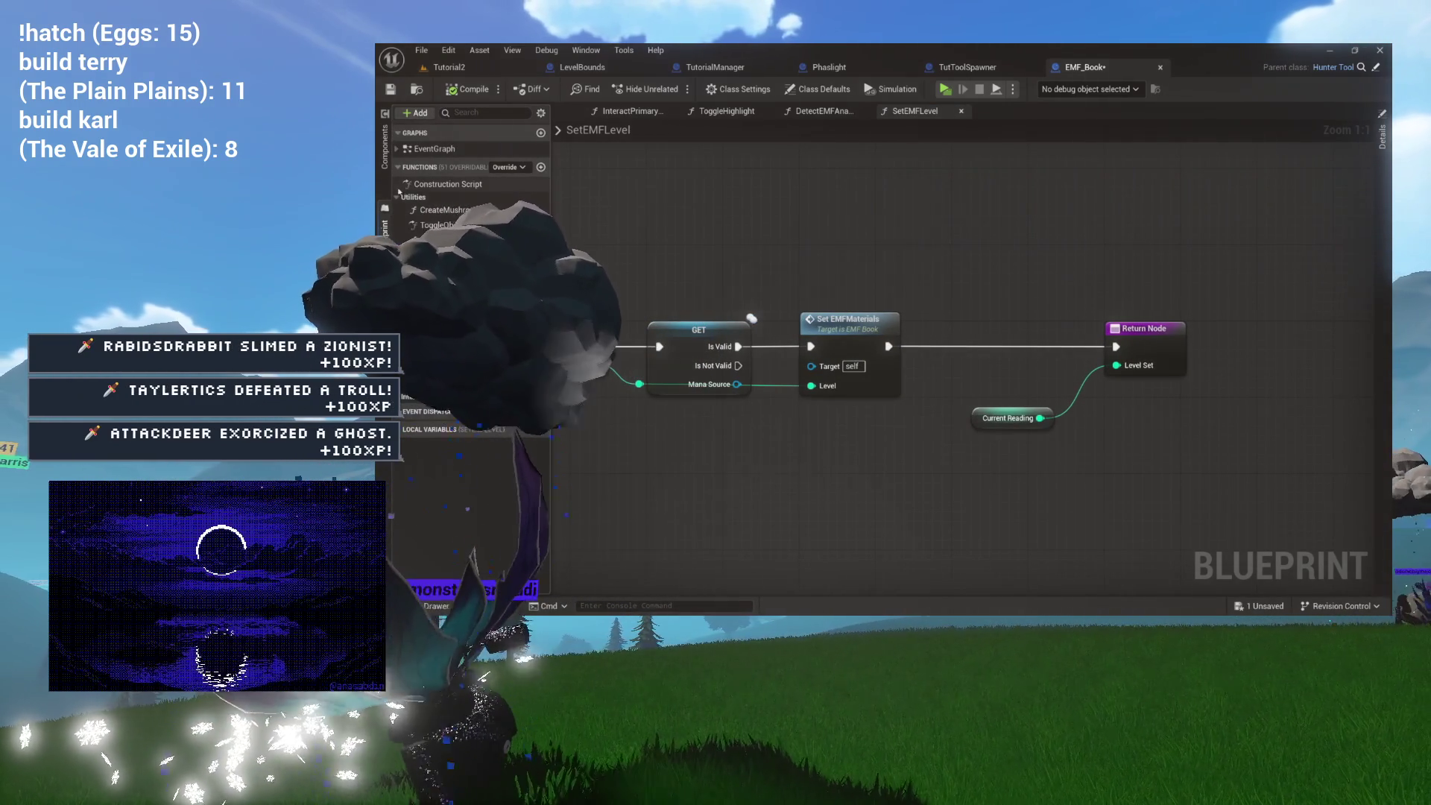
click(398, 167)
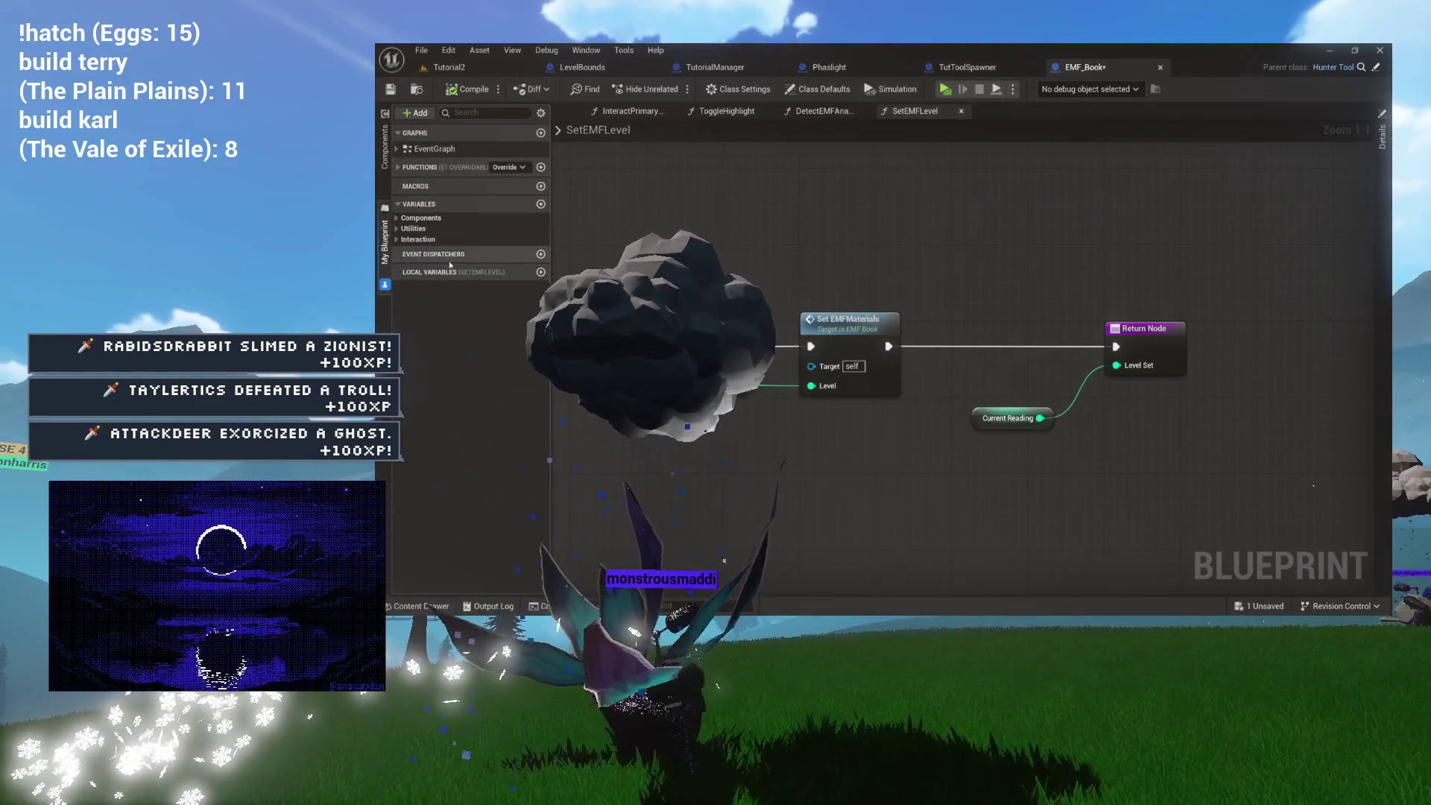
Add an EMF_Detected event dispatcher and give it a NewParam input, currently Boolean.
click(540, 253)
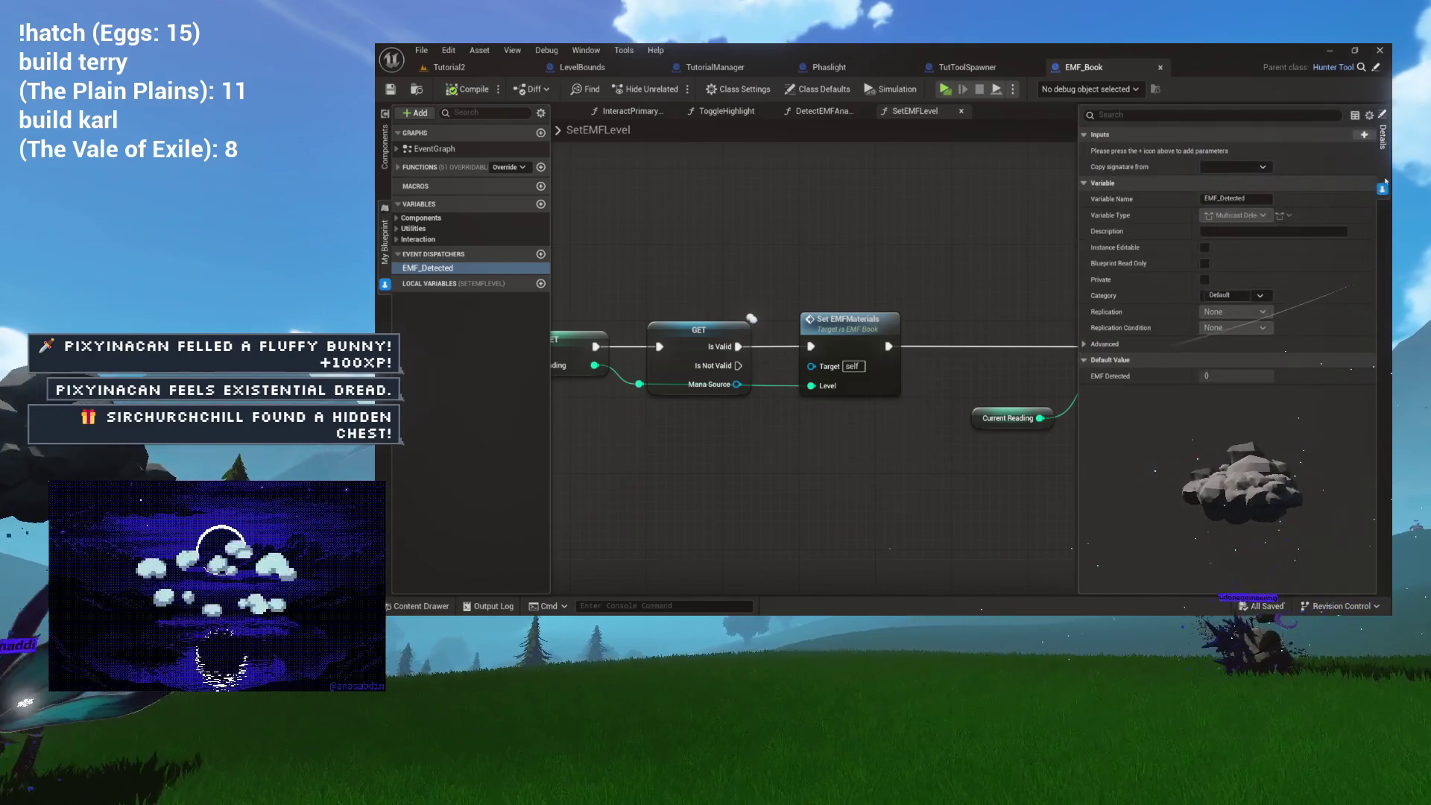
click(1382, 137)
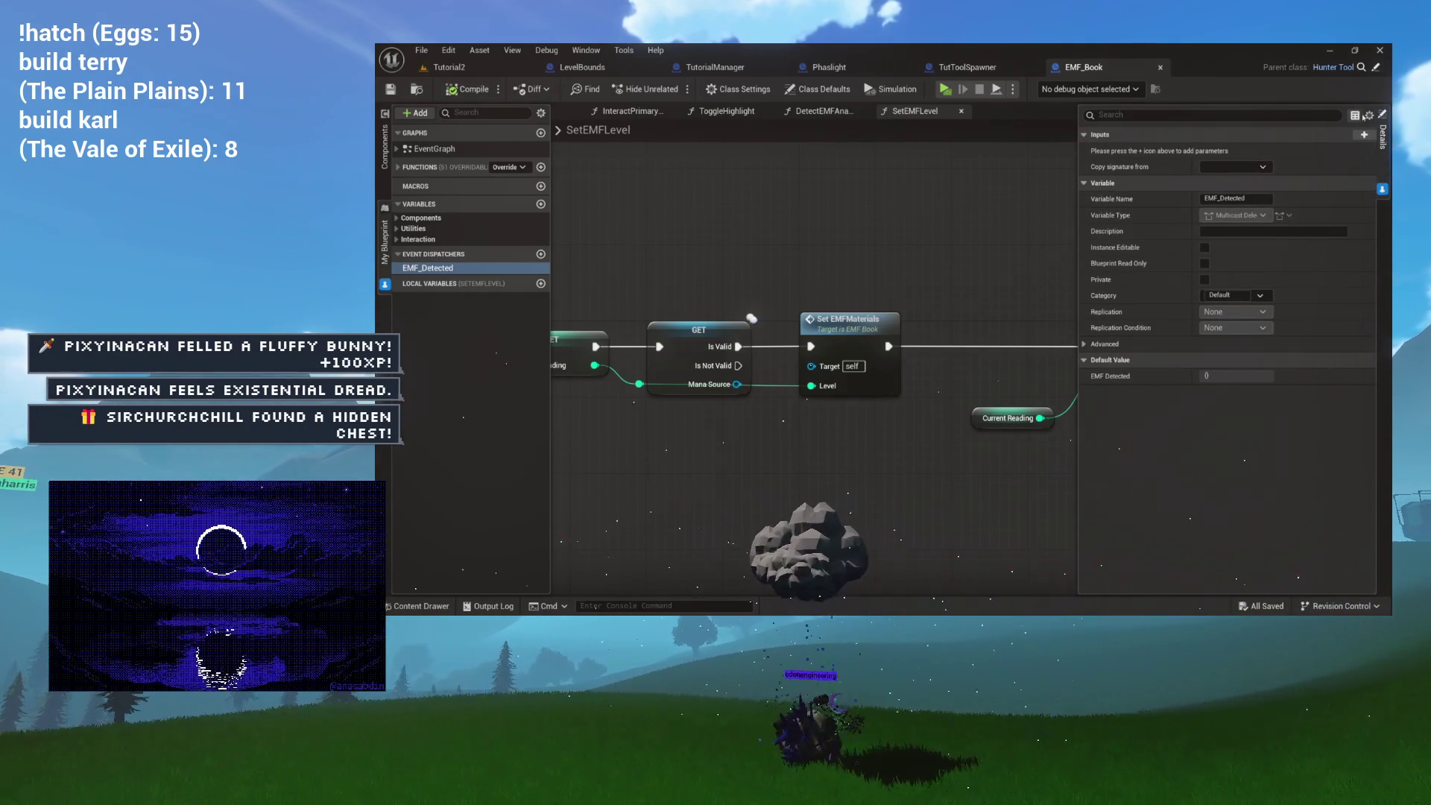
click(1224, 153)
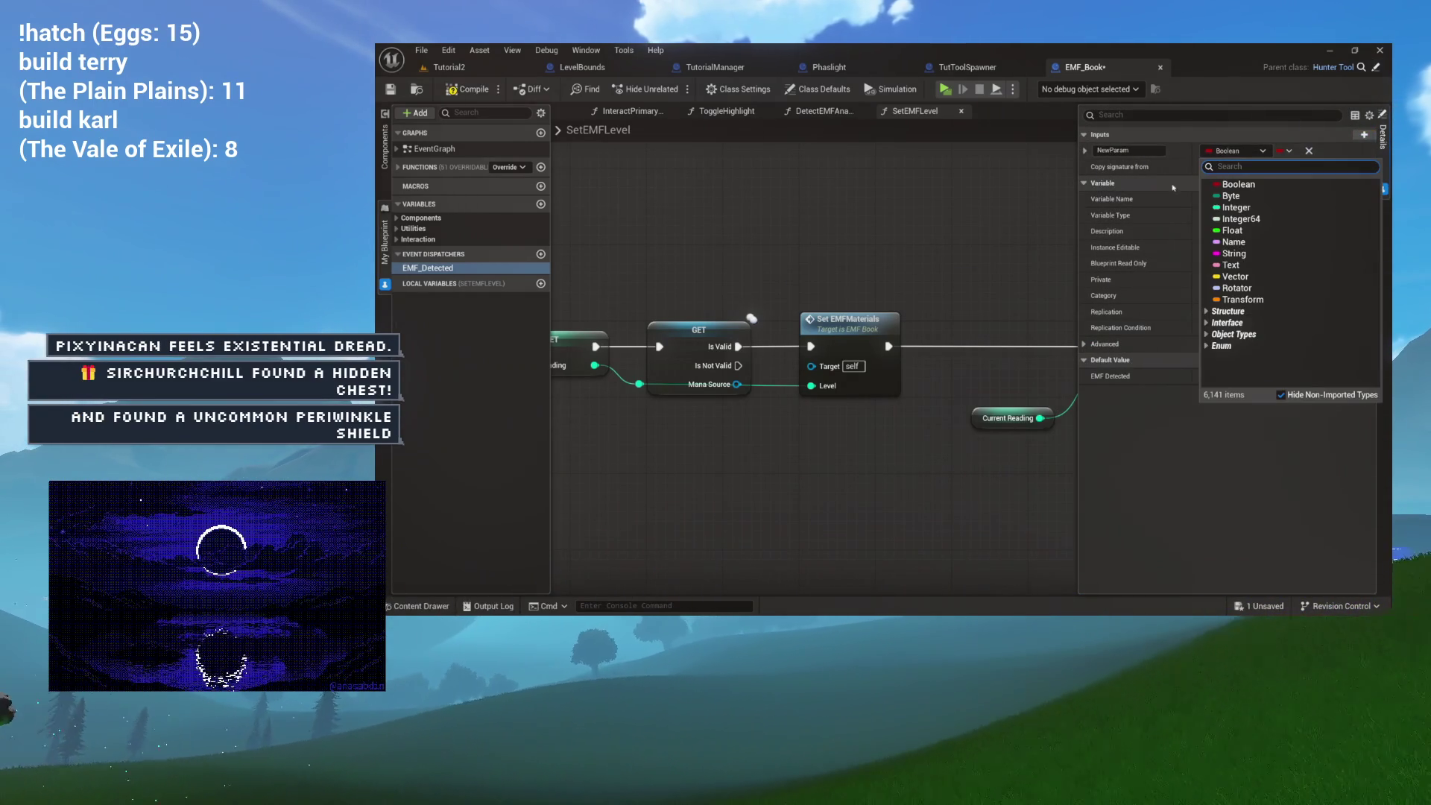